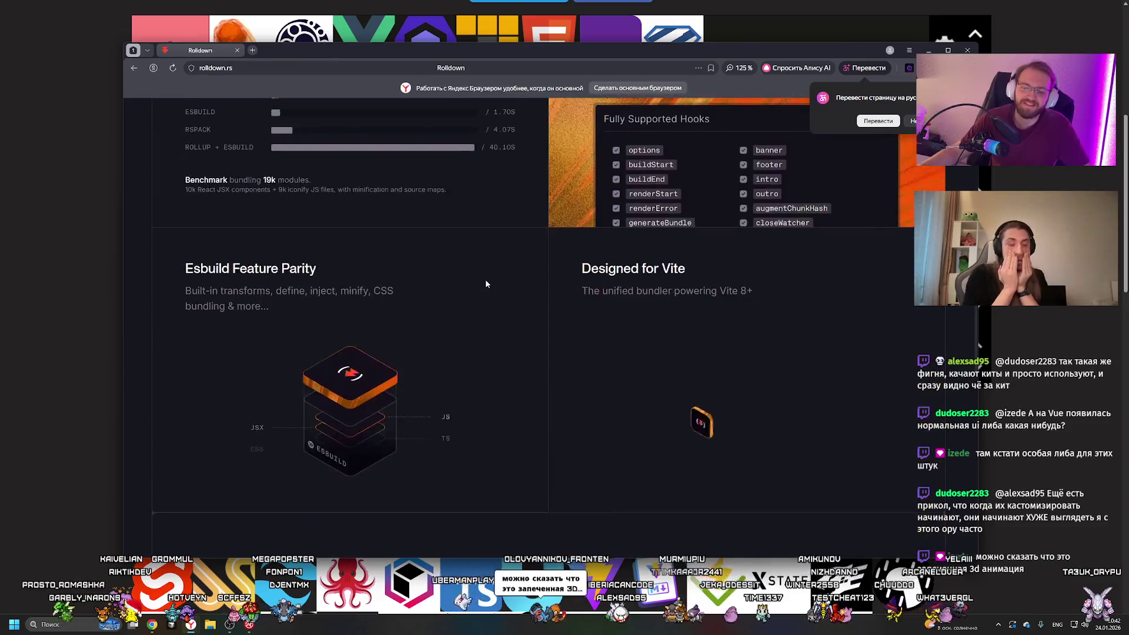
Run a Yandex search for 'oxc'.
{"action": "scroll", "coordinate": [597, 288], "scroll_direction": "down", "scroll_amount": 2}
{"action": "scroll", "coordinate": [463, 334], "scroll_direction": "down", "scroll_amount": 10}
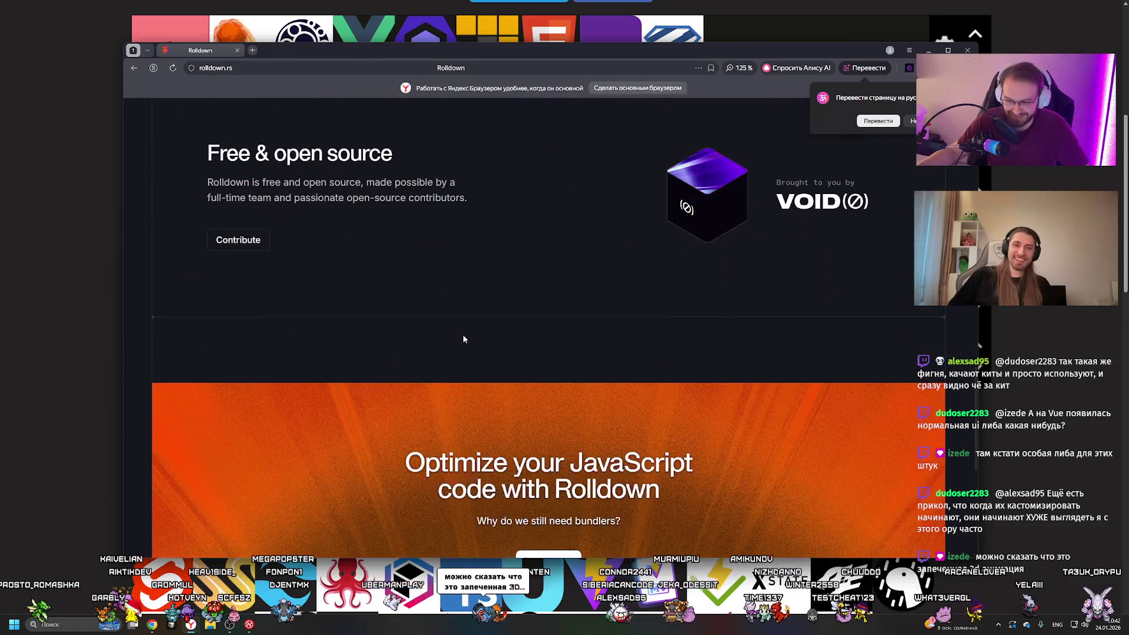
{"action": "scroll", "coordinate": [462, 332], "scroll_direction": "up", "scroll_amount": 10}
{"action": "scroll", "coordinate": [456, 331], "scroll_direction": "up", "scroll_amount": 10}
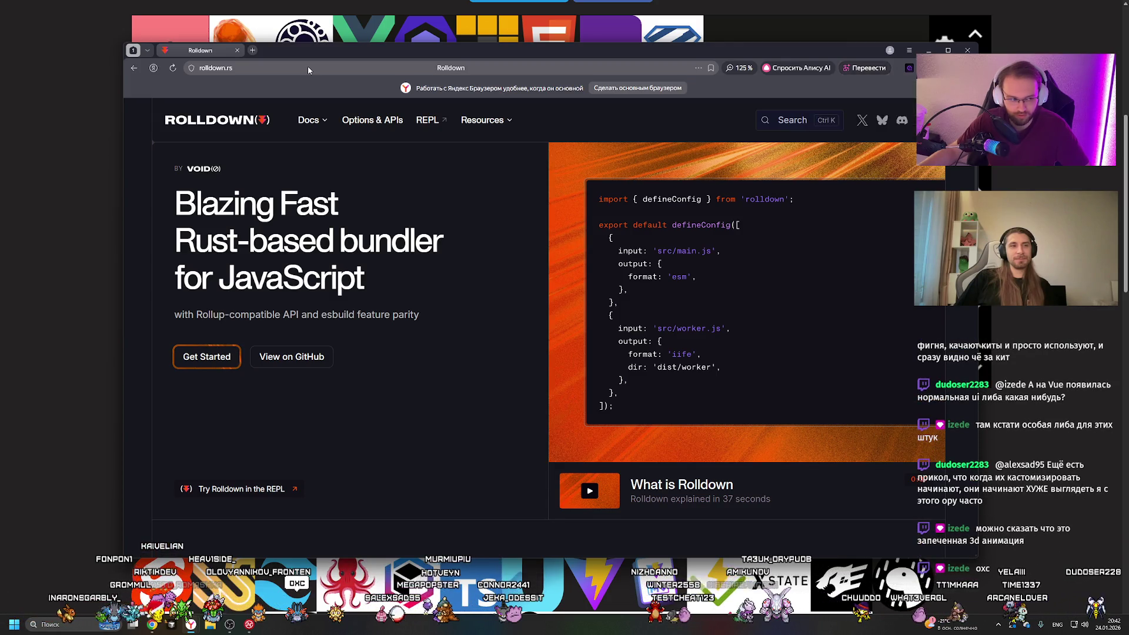
{"action": "left_click", "coordinate": [309, 67]}
{"action": "type", "text": "oxc"}
{"action": "key", "text": "Return"}
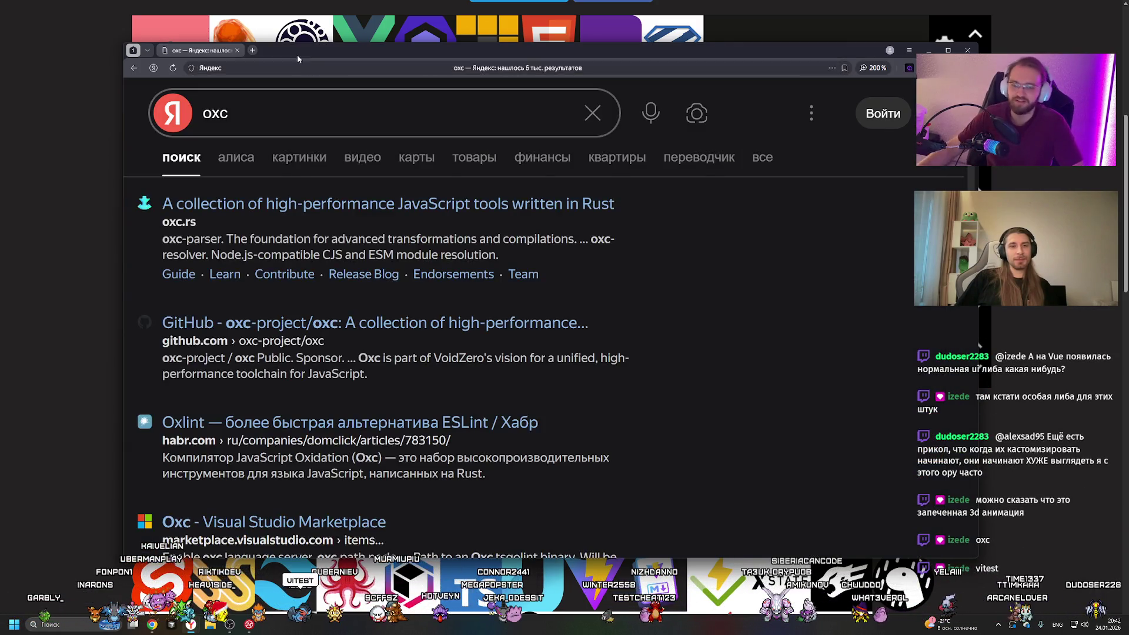
Open the oxc.rs result, skim the site, and return to the tier list page.
{"action": "left_click", "coordinate": [263, 201]}
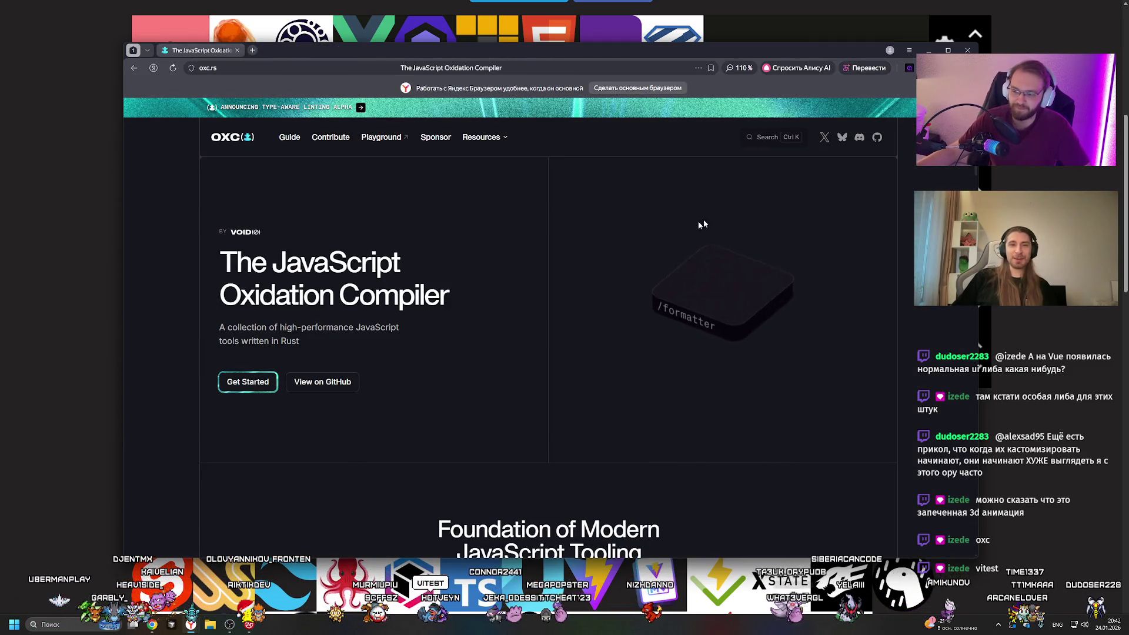
{"action": "scroll", "coordinate": [512, 237], "scroll_direction": "down", "scroll_amount": 6}
{"action": "scroll", "coordinate": [512, 237], "scroll_direction": "up", "scroll_amount": 6}
{"action": "scroll", "coordinate": [512, 237], "scroll_direction": "down", "scroll_amount": 7}
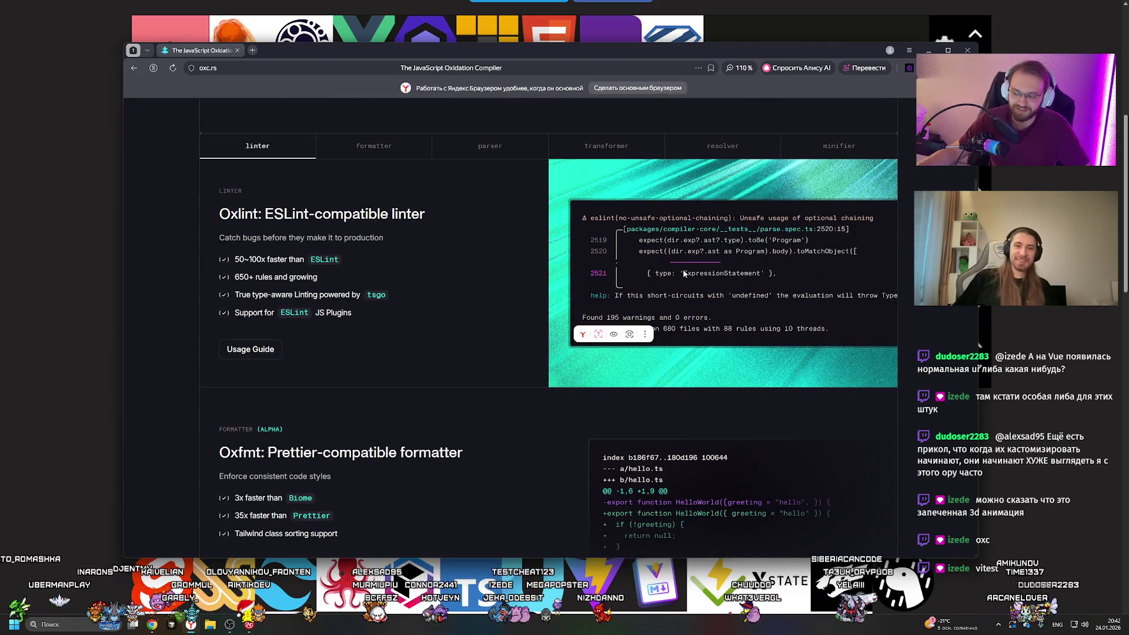
{"action": "left_click", "coordinate": [1020, 330]}
{"action": "scroll", "coordinate": [103, 232], "scroll_direction": "down", "scroll_amount": 4}
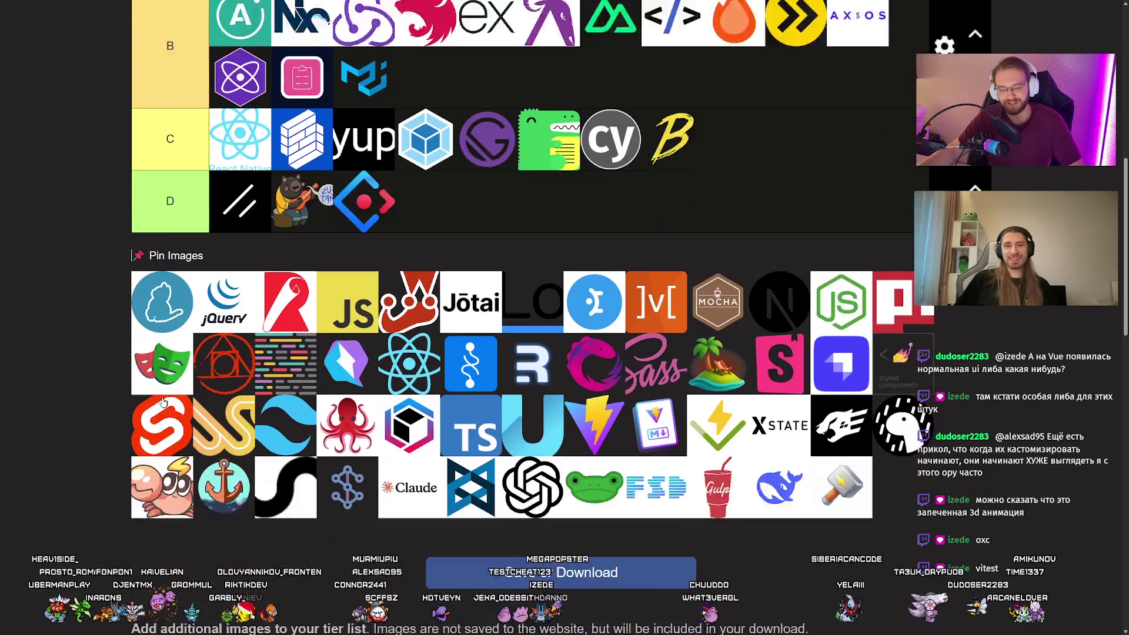
Drag the blue cat logo from Pin Images into the first slot of the C tier.
{"action": "scroll", "coordinate": [107, 253], "scroll_direction": "up", "scroll_amount": 2}
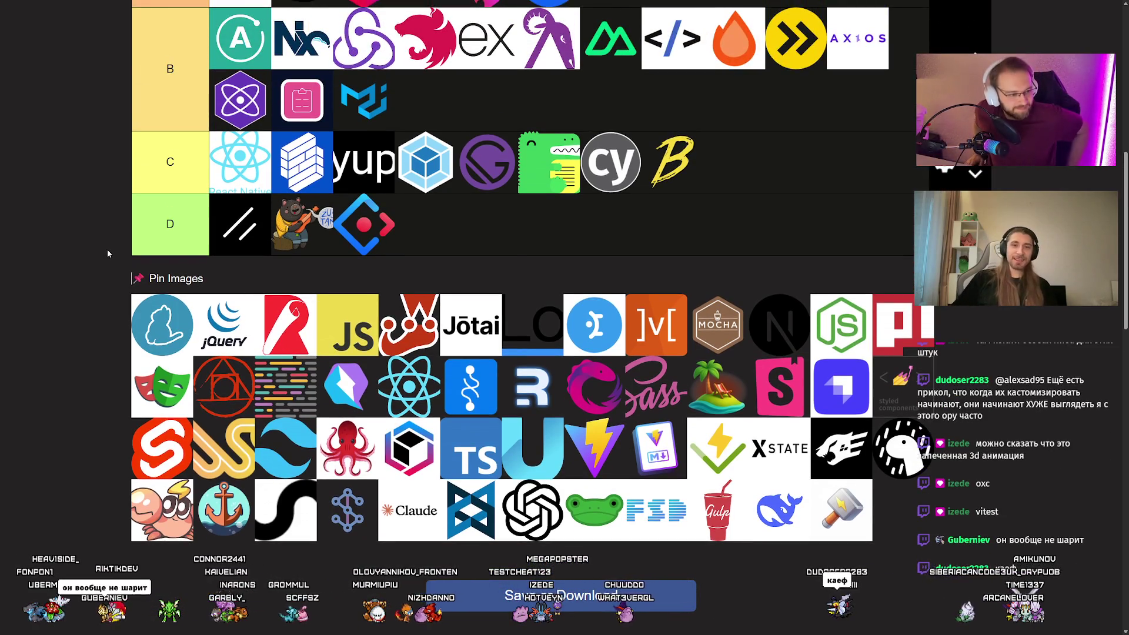
{"action": "left_click_drag", "start_coordinate": [163, 316], "coordinate": [233, 149]}
{"action": "scroll", "coordinate": [83, 236], "scroll_direction": "up", "scroll_amount": 5}
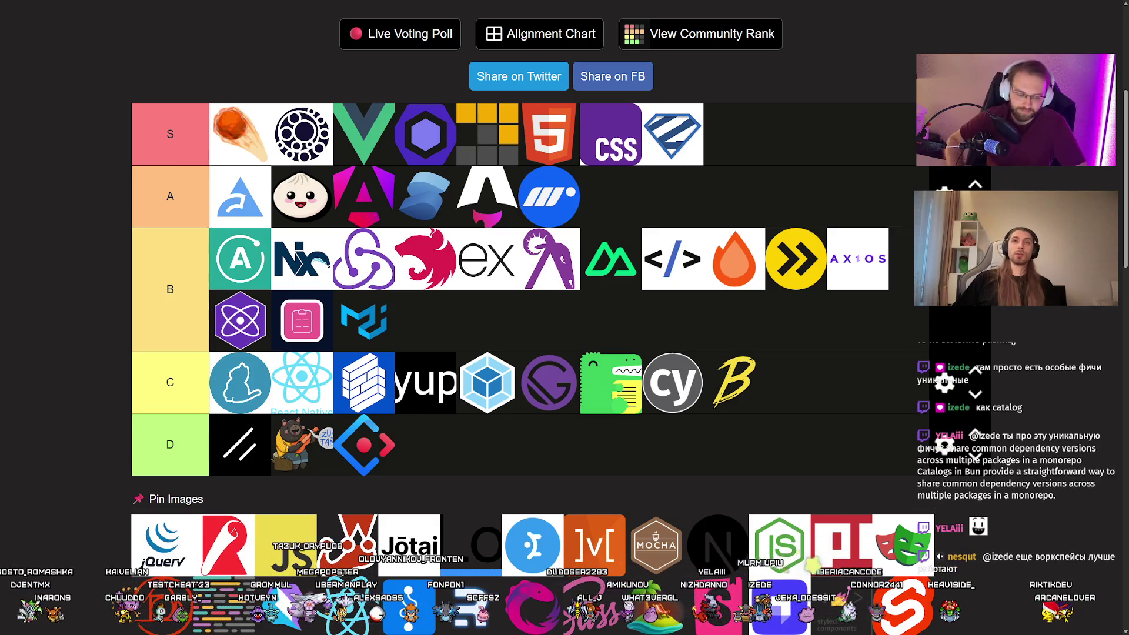
Put the jQuery logo at the front of the B tier, then switch to the Excalidraw whiteboard.
{"action": "mouse_move", "coordinate": [165, 544]}
{"action": "left_mouse_down"}
{"action": "mouse_move", "coordinate": [223, 256]}
{"action": "mouse_move", "coordinate": [236, 259]}
{"action": "left_mouse_up"}
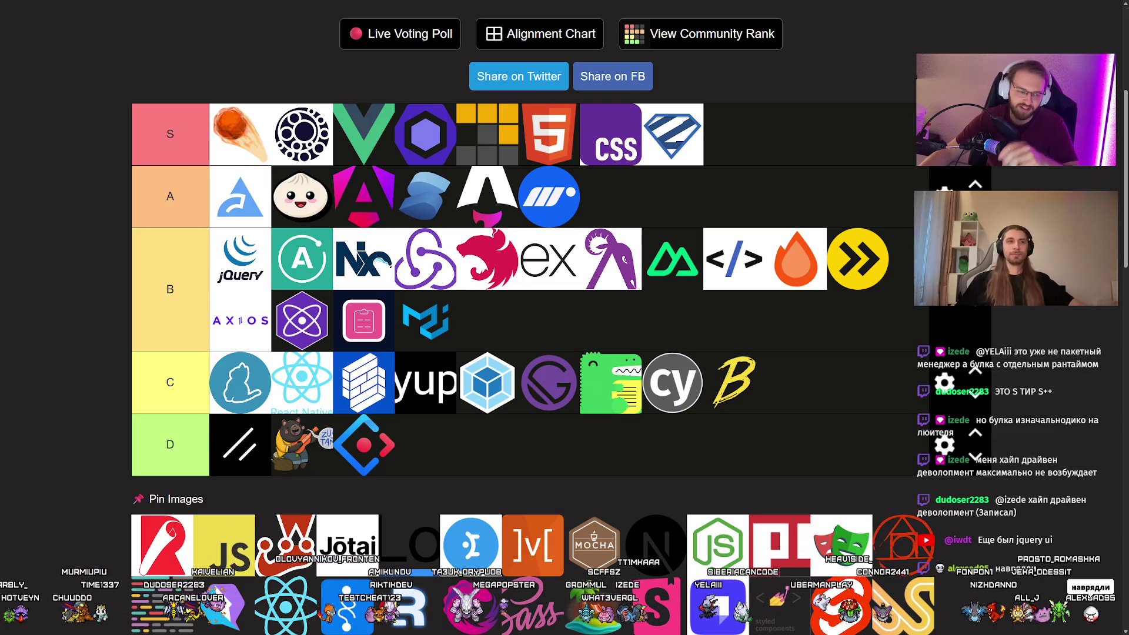
{"action": "key", "text": "alt+Tab"}
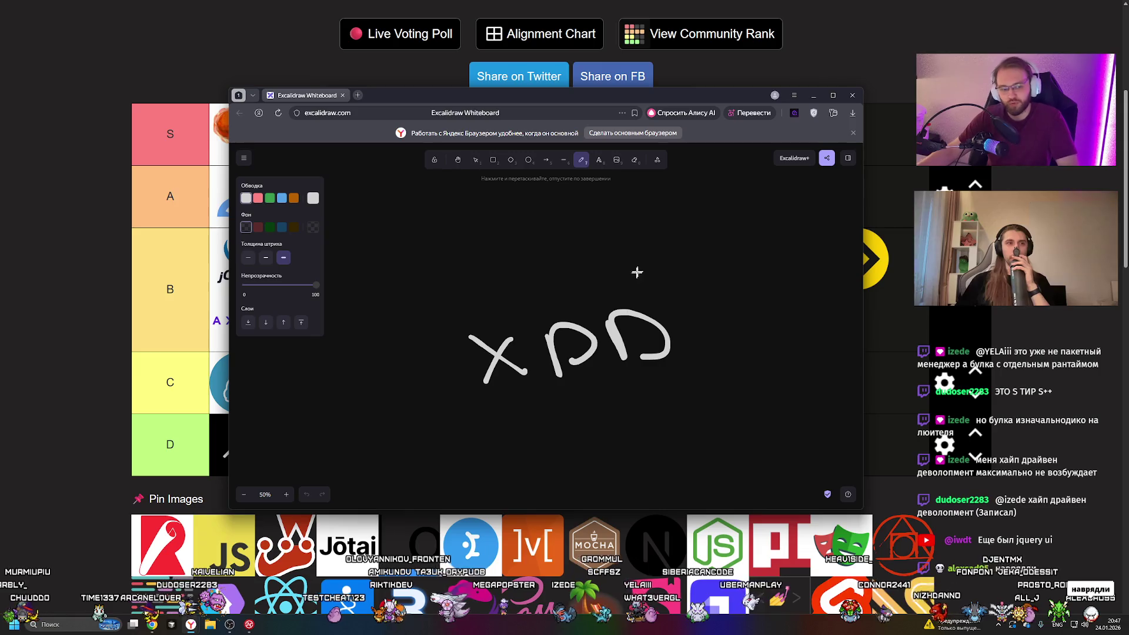
Underline 'XDD' with an arrow, write 'let' before it and an equals sign after.
{"action": "left_click_drag", "start_coordinate": [469, 411], "coordinate": [727, 389]}
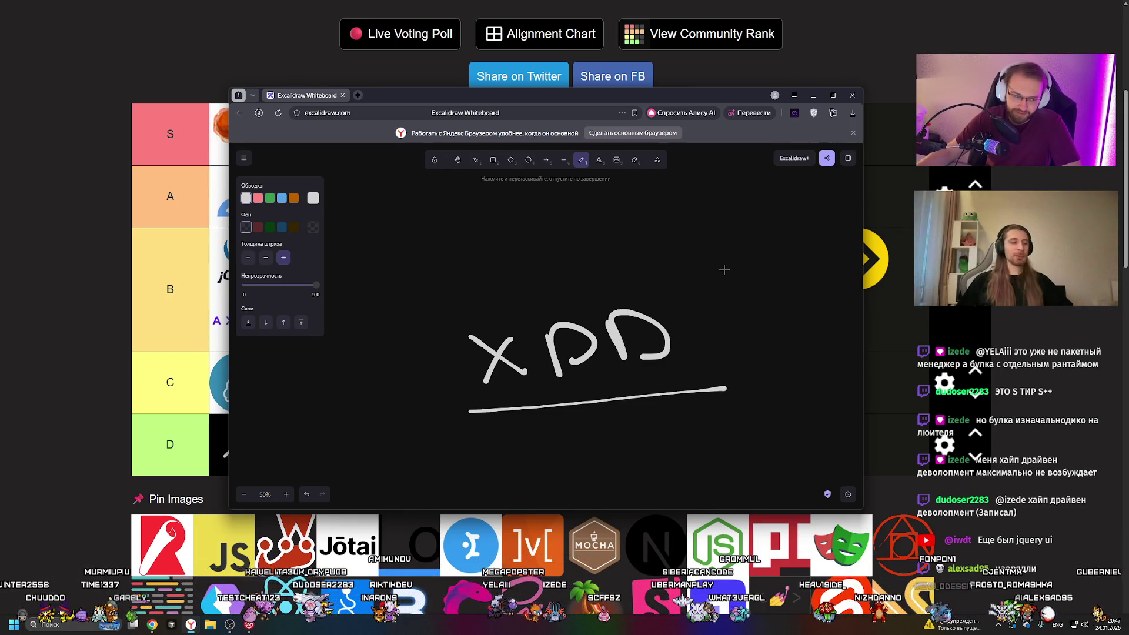
{"action": "mouse_move", "coordinate": [710, 379]}
{"action": "left_mouse_down"}
{"action": "mouse_move", "coordinate": [741, 395]}
{"action": "mouse_move", "coordinate": [711, 403]}
{"action": "left_mouse_up"}
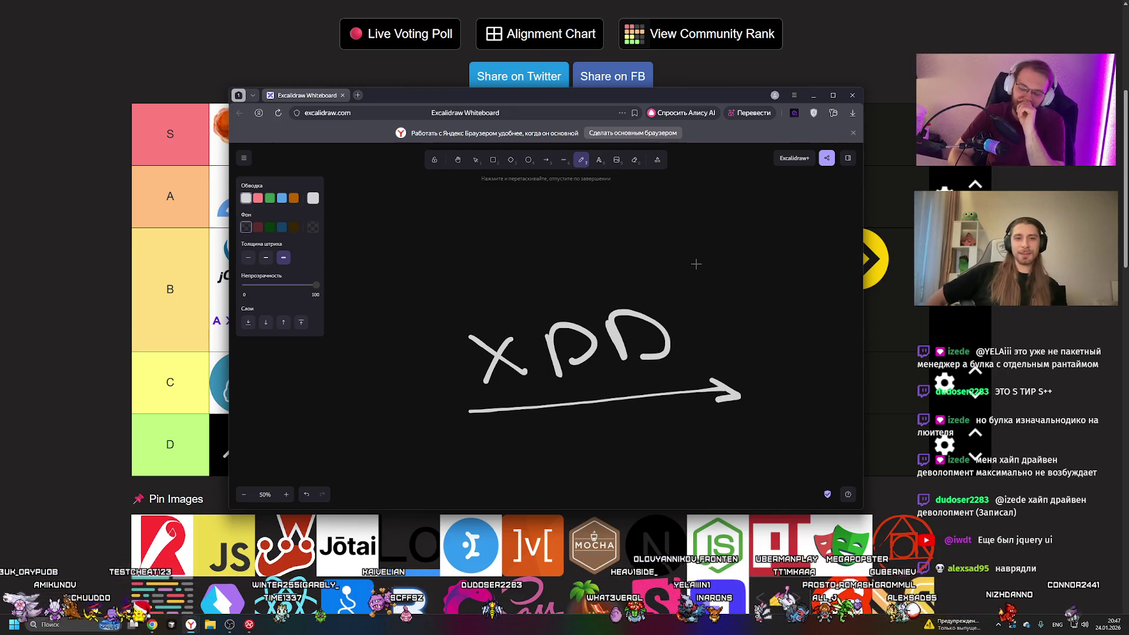
{"action": "scroll", "coordinate": [512, 270], "scroll_direction": "down", "scroll_amount": 1}
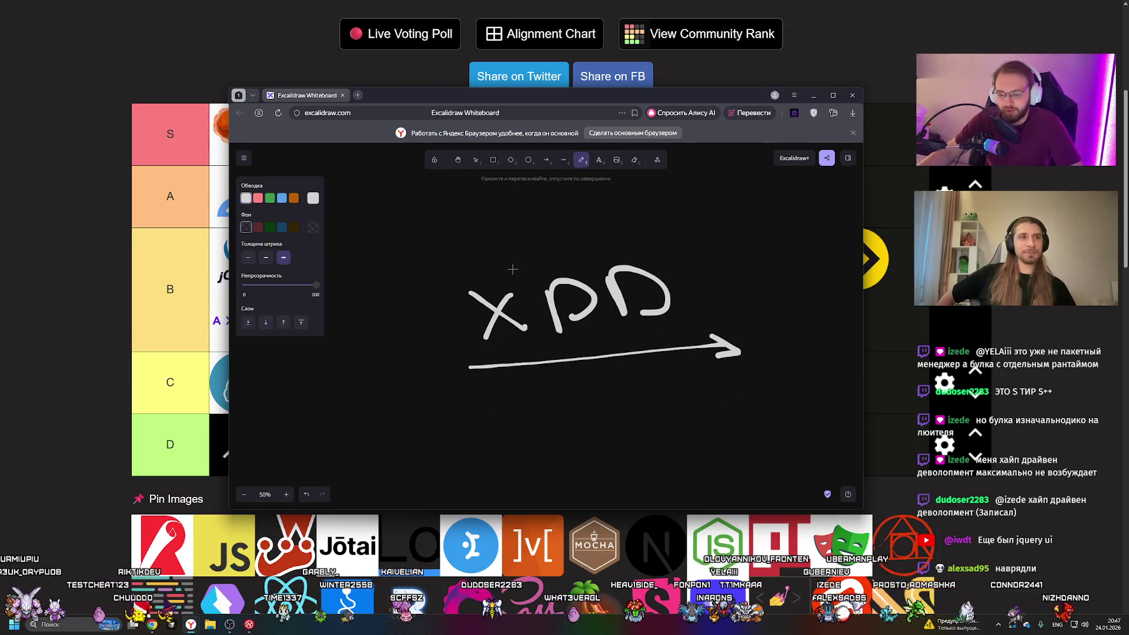
{"action": "mouse_move", "coordinate": [338, 274]}
{"action": "left_mouse_down"}
{"action": "mouse_move", "coordinate": [347, 353]}
{"action": "mouse_move", "coordinate": [412, 352]}
{"action": "left_mouse_up"}
{"action": "mouse_move", "coordinate": [411, 268]}
{"action": "left_mouse_down"}
{"action": "mouse_move", "coordinate": [432, 352]}
{"action": "mouse_move", "coordinate": [434, 325]}
{"action": "left_mouse_up"}
{"action": "mouse_move", "coordinate": [730, 299]}
{"action": "left_mouse_down"}
{"action": "mouse_move", "coordinate": [777, 294]}
{"action": "mouse_move", "coordinate": [778, 280]}
{"action": "left_mouse_up"}
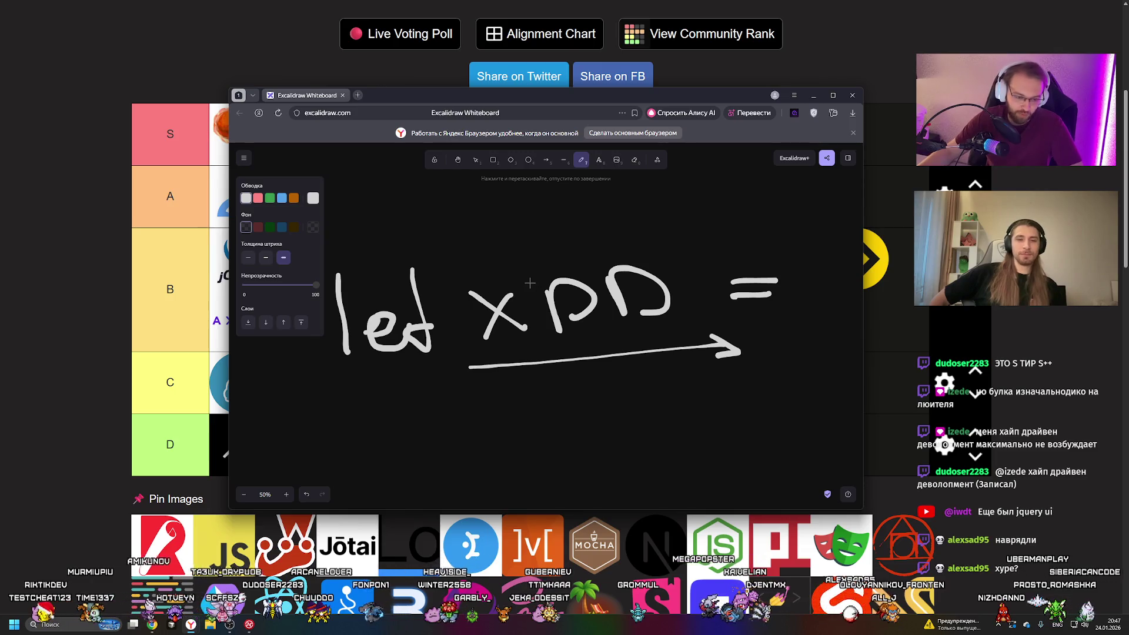
Sketch strokes over 'xd' and handwrite an 'xxdd' line.
{"action": "scroll", "coordinate": [479, 268], "scroll_direction": "up", "scroll_amount": 3}
{"action": "left_click_drag", "start_coordinate": [453, 273], "coordinate": [503, 314]}
{"action": "left_click_drag", "start_coordinate": [500, 273], "coordinate": [464, 321]}
{"action": "mouse_move", "coordinate": [544, 232]}
{"action": "left_mouse_down"}
{"action": "mouse_move", "coordinate": [538, 318]}
{"action": "mouse_move", "coordinate": [517, 306]}
{"action": "left_mouse_up"}
{"action": "scroll", "coordinate": [466, 271], "scroll_direction": "up", "scroll_amount": 4}
{"action": "left_click_drag", "start_coordinate": [438, 297], "coordinate": [499, 353]}
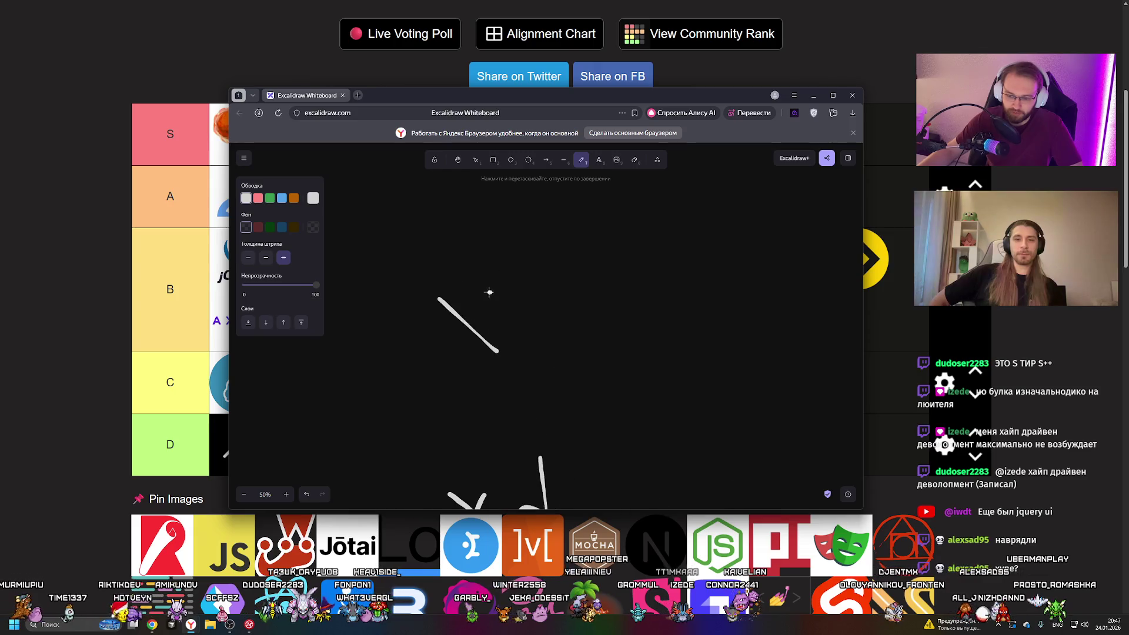
{"action": "left_click_drag", "start_coordinate": [491, 291], "coordinate": [455, 341]}
{"action": "left_click_drag", "start_coordinate": [512, 295], "coordinate": [550, 347]}
{"action": "left_click_drag", "start_coordinate": [556, 306], "coordinate": [505, 334]}
{"action": "left_click_drag", "start_coordinate": [583, 248], "coordinate": [597, 338]}
{"action": "left_click_drag", "start_coordinate": [590, 310], "coordinate": [594, 323]}
{"action": "left_click_drag", "start_coordinate": [635, 255], "coordinate": [651, 336]}
Handwrite 'xdxd' on the next line and underline it.
{"action": "left_click_drag", "start_coordinate": [641, 307], "coordinate": [652, 325]}
{"action": "left_click_drag", "start_coordinate": [449, 387], "coordinate": [490, 427]}
{"action": "mouse_move", "coordinate": [464, 432]}
{"action": "left_mouse_down"}
{"action": "mouse_move", "coordinate": [497, 389]}
{"action": "mouse_move", "coordinate": [533, 422]}
{"action": "left_mouse_up"}
{"action": "mouse_move", "coordinate": [516, 393]}
{"action": "left_mouse_down"}
{"action": "mouse_move", "coordinate": [530, 412]}
{"action": "mouse_move", "coordinate": [585, 417]}
{"action": "left_mouse_up"}
{"action": "left_click_drag", "start_coordinate": [554, 412], "coordinate": [594, 385]}
{"action": "left_click_drag", "start_coordinate": [632, 347], "coordinate": [640, 418]}
{"action": "left_click_drag", "start_coordinate": [629, 387], "coordinate": [631, 415]}
{"action": "left_click_drag", "start_coordinate": [425, 451], "coordinate": [643, 445]}
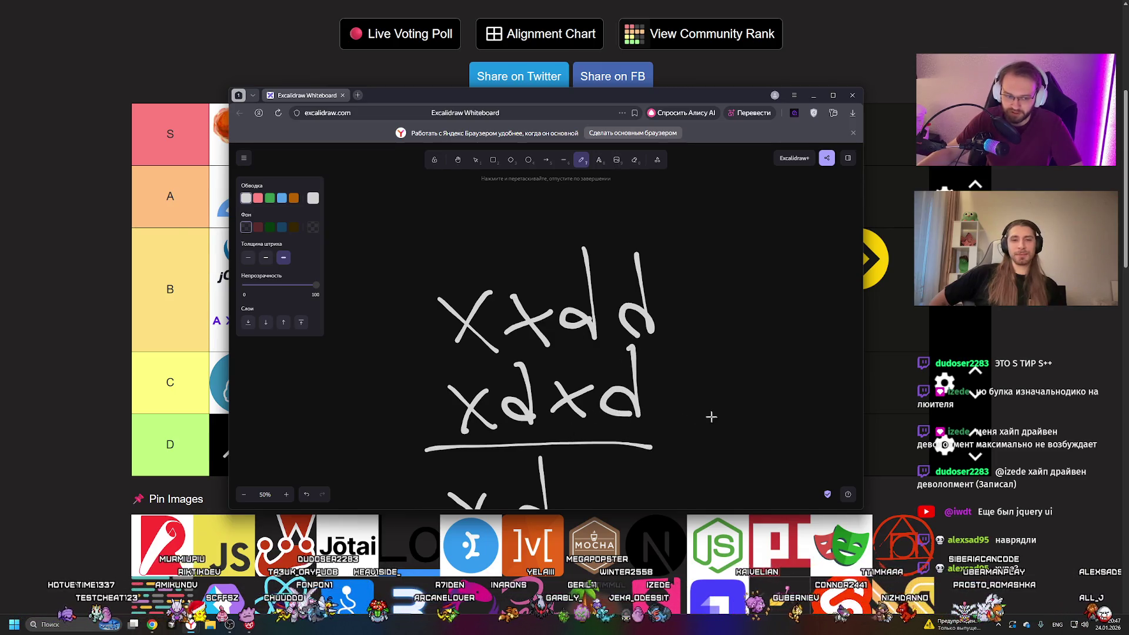
Add equals signs beside 'xxdd' and 'xdxd', then close the whiteboard window.
{"action": "scroll", "coordinate": [634, 364], "scroll_direction": "down", "scroll_amount": 1}
{"action": "left_click_drag", "start_coordinate": [681, 369], "coordinate": [719, 369]}
{"action": "left_click_drag", "start_coordinate": [679, 354], "coordinate": [715, 351]}
{"action": "mouse_move", "coordinate": [699, 275]}
{"action": "left_mouse_down"}
{"action": "mouse_move", "coordinate": [746, 274]}
{"action": "mouse_move", "coordinate": [734, 258]}
{"action": "left_mouse_up"}
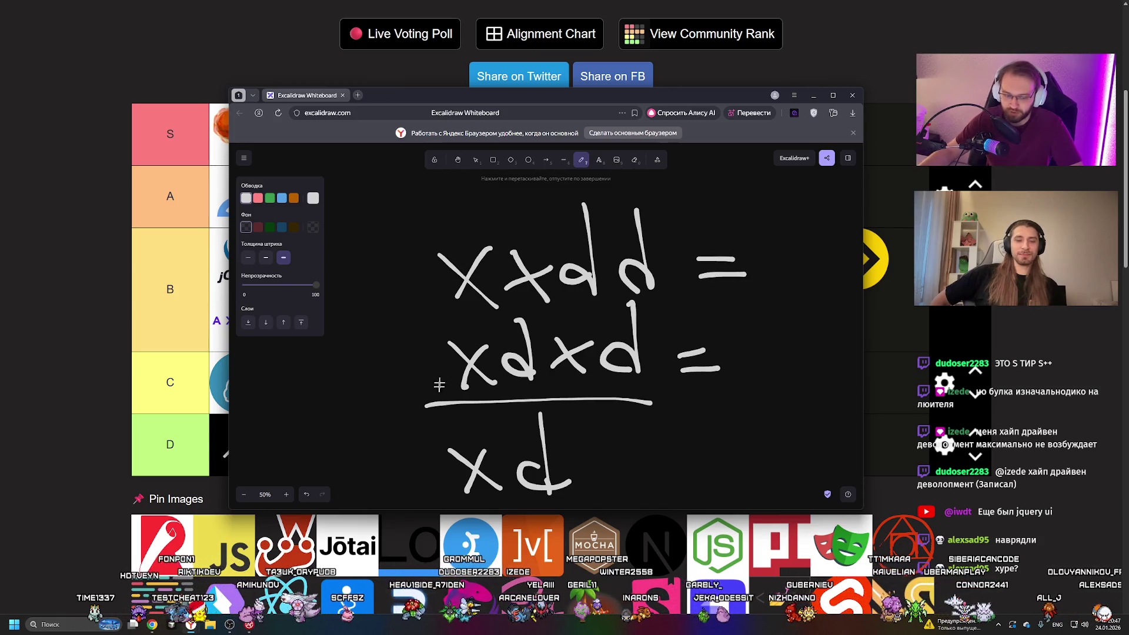
{"action": "left_click", "coordinate": [852, 95]}
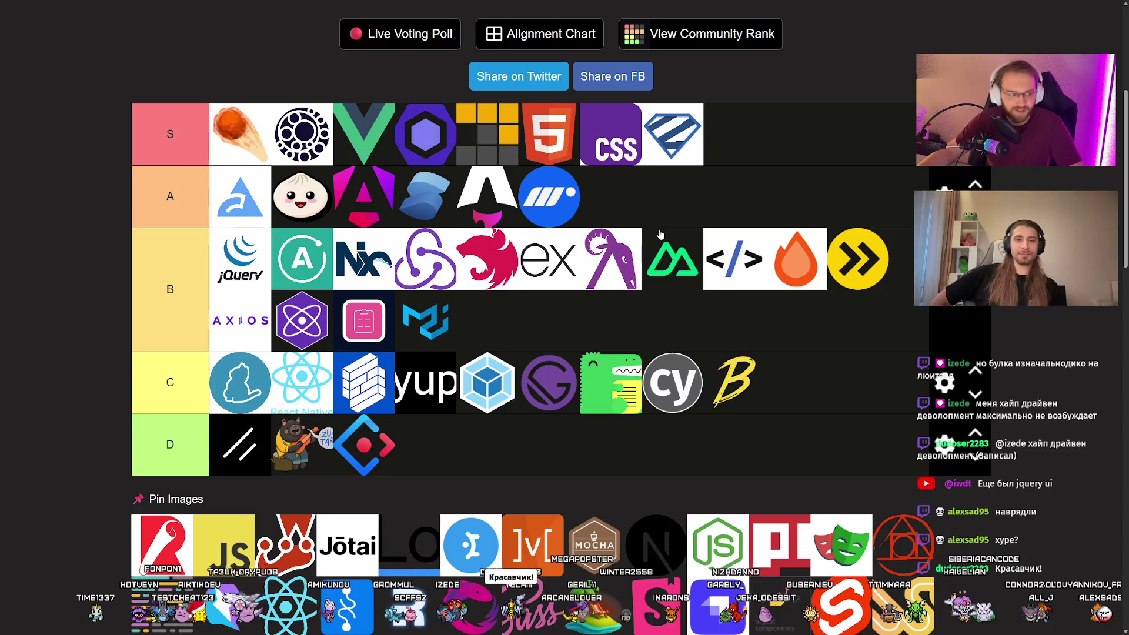
{"action": "scroll", "coordinate": [658, 229], "scroll_direction": "up", "scroll_amount": 1}
{"action": "scroll", "coordinate": [659, 227], "scroll_direction": "down", "scroll_amount": 1}
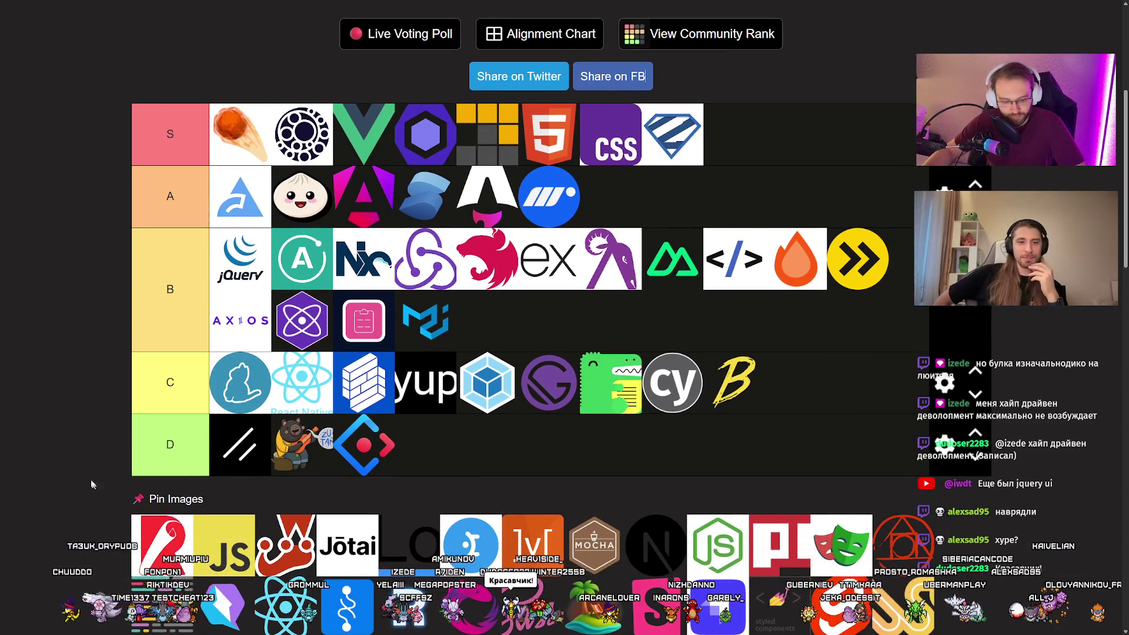
Drag the red R logo into the first B-tier slot, ahead of jQuery.
{"action": "scroll", "coordinate": [89, 476], "scroll_direction": "down", "scroll_amount": 2}
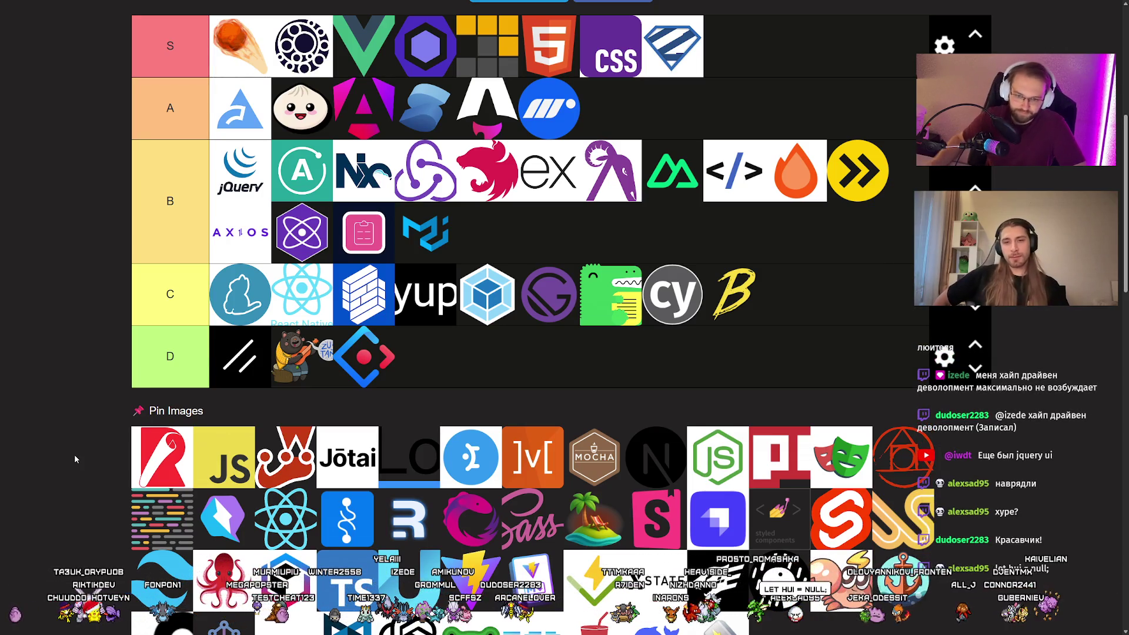
{"action": "left_click_drag", "start_coordinate": [156, 468], "coordinate": [234, 165]}
{"action": "scroll", "coordinate": [76, 271], "scroll_direction": "up", "scroll_amount": 1}
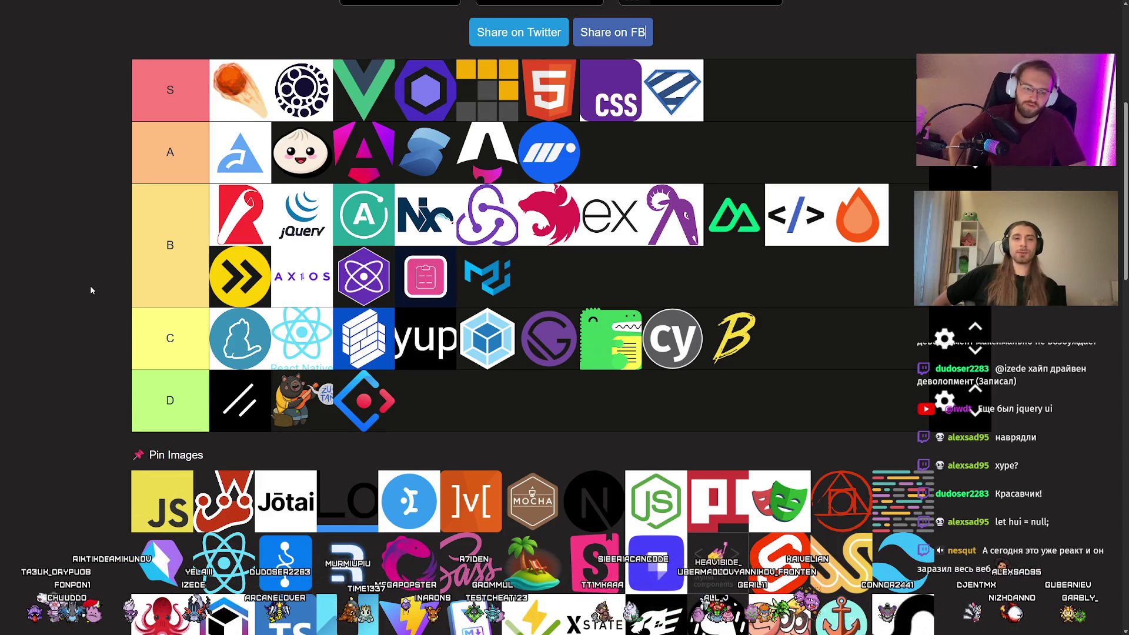
{"action": "scroll", "coordinate": [99, 394], "scroll_direction": "up", "scroll_amount": 1}
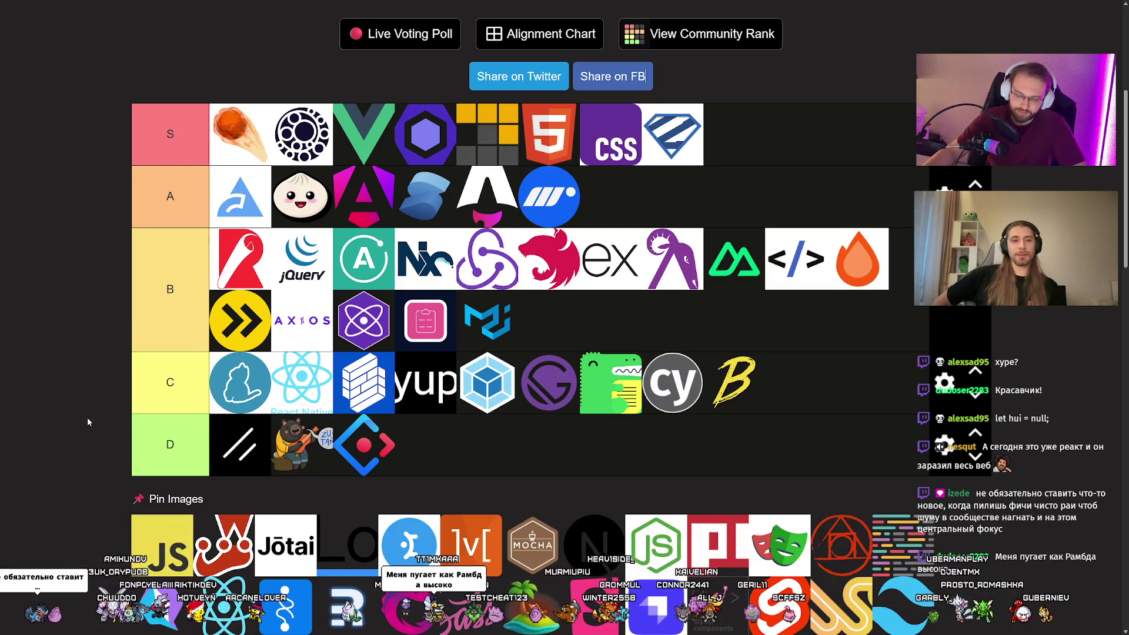
Drag the JS logo into the S tier and arrange HTML5 and CSS alongside it.
{"action": "mouse_move", "coordinate": [151, 524]}
{"action": "left_mouse_down"}
{"action": "mouse_move", "coordinate": [145, 504]}
{"action": "mouse_move", "coordinate": [235, 134]}
{"action": "left_mouse_up"}
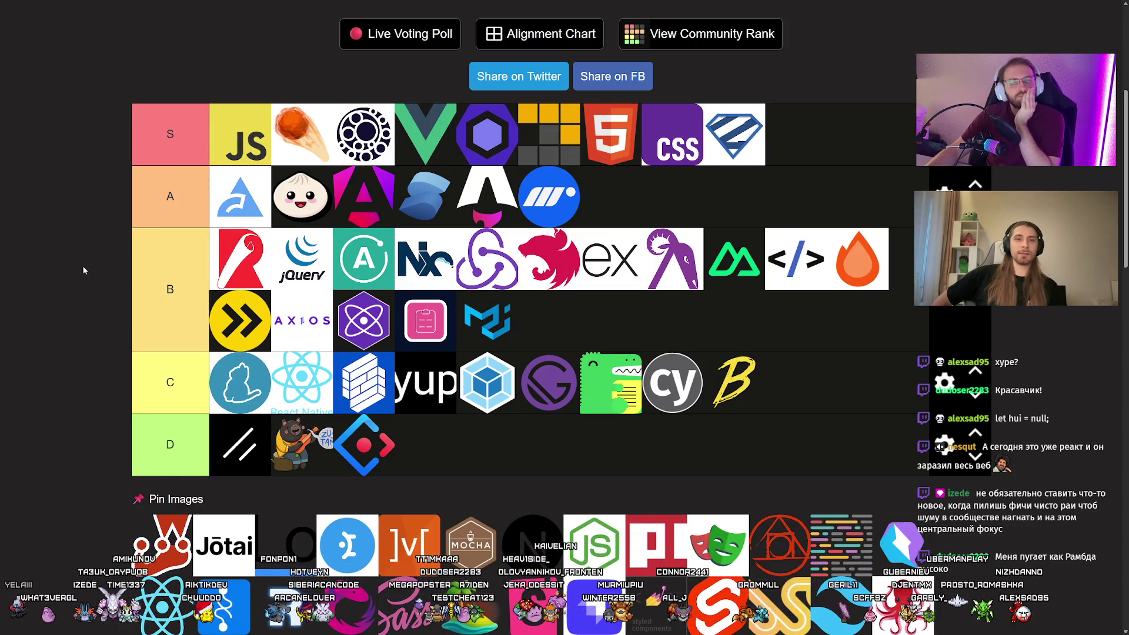
{"action": "left_click_drag", "start_coordinate": [625, 131], "coordinate": [302, 134]}
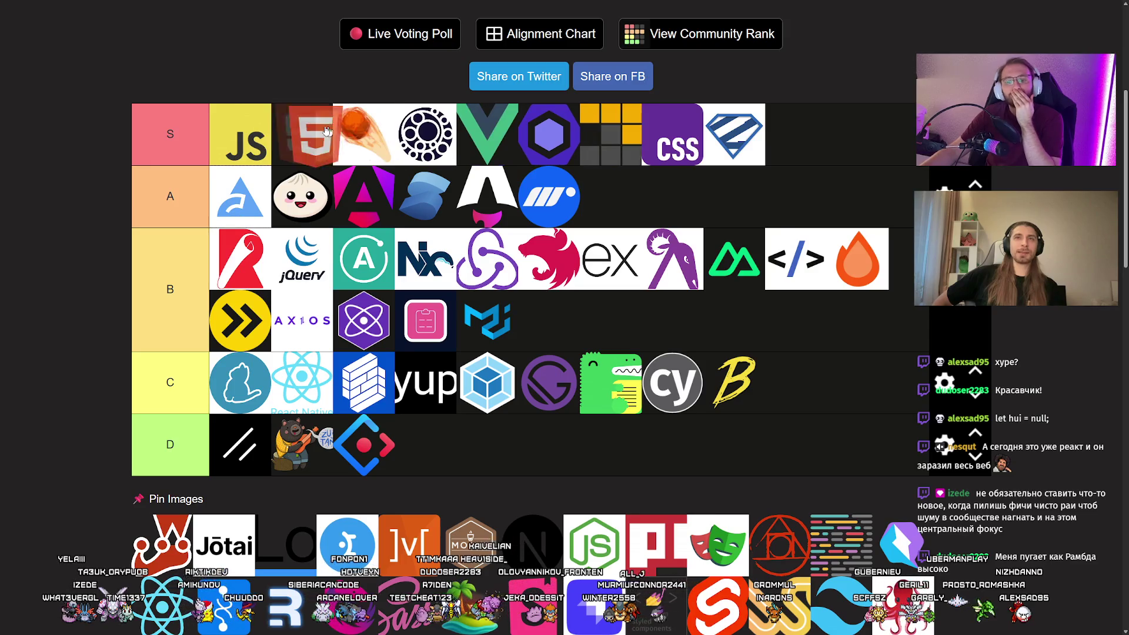
{"action": "left_click_drag", "start_coordinate": [669, 138], "coordinate": [362, 134]}
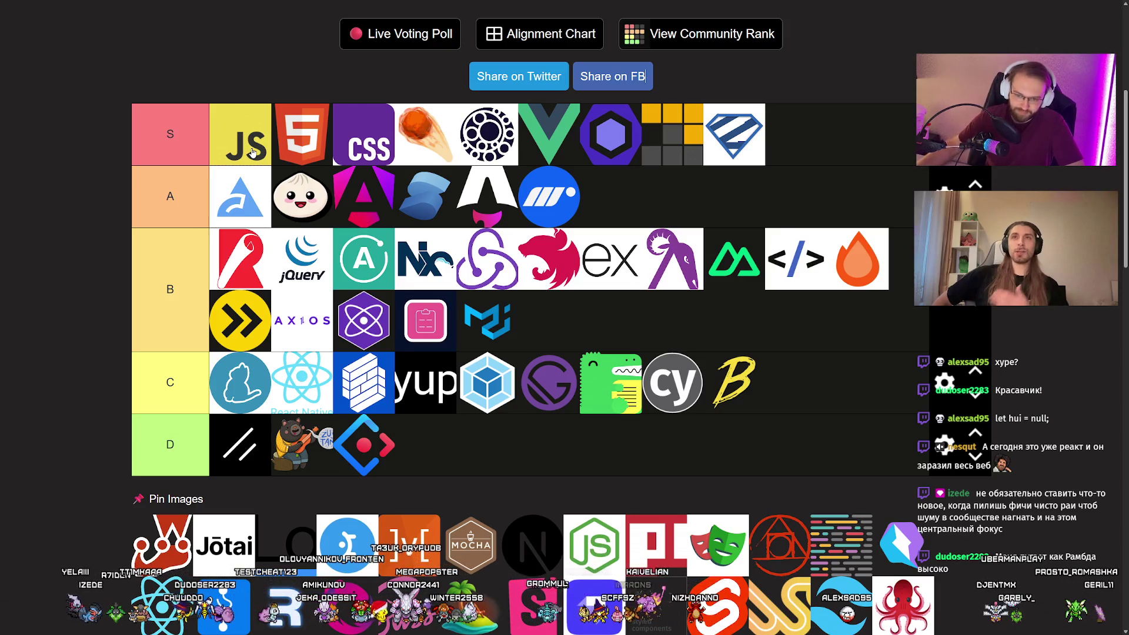
{"action": "mouse_move", "coordinate": [251, 152]}
{"action": "left_mouse_down"}
{"action": "mouse_move", "coordinate": [351, 134]}
{"action": "mouse_move", "coordinate": [291, 79]}
{"action": "left_mouse_up"}
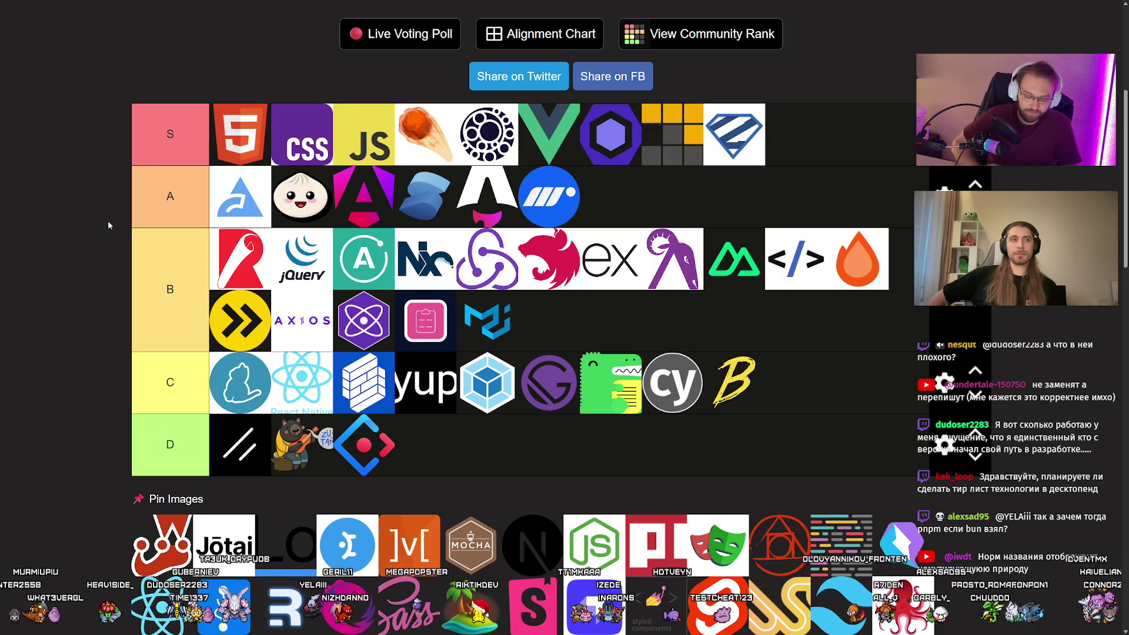
Put the red crab-like logo first in the C tier, then switch to the other browser window.
{"action": "left_click_drag", "start_coordinate": [162, 544], "coordinate": [224, 372]}
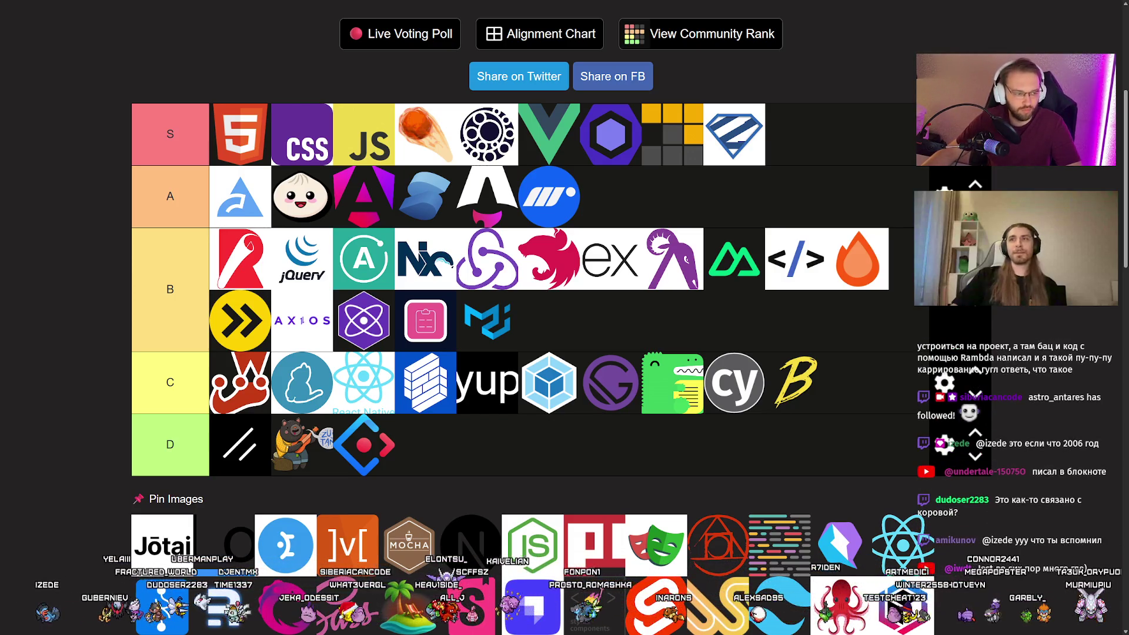
{"action": "key", "text": "alt+Tab"}
Reposition the MooTools window and select lines of the selector code example.
{"action": "mouse_move", "coordinate": [533, 120]}
{"action": "left_mouse_down"}
{"action": "mouse_move", "coordinate": [520, 242]}
{"action": "mouse_move", "coordinate": [558, 71]}
{"action": "left_mouse_up"}
{"action": "scroll", "coordinate": [388, 324], "scroll_direction": "down", "scroll_amount": 3}
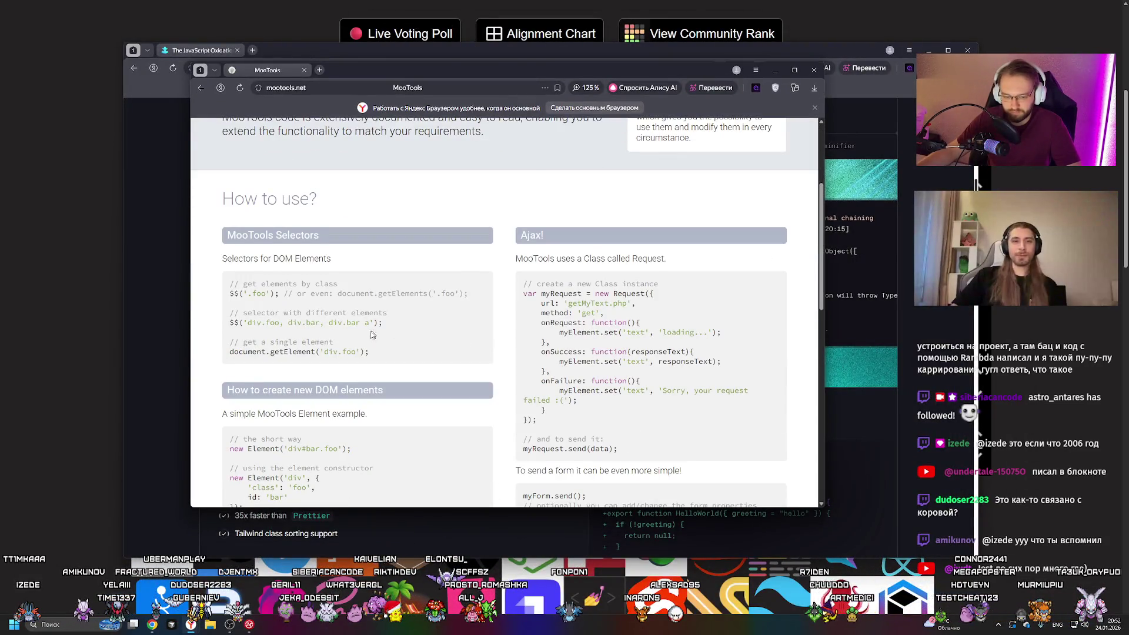
{"action": "mouse_move", "coordinate": [229, 276]}
{"action": "left_mouse_down"}
{"action": "mouse_move", "coordinate": [377, 339]}
{"action": "mouse_move", "coordinate": [229, 280]}
{"action": "left_mouse_up"}
{"action": "left_click", "coordinate": [394, 322]}
{"action": "left_click", "coordinate": [442, 320]}
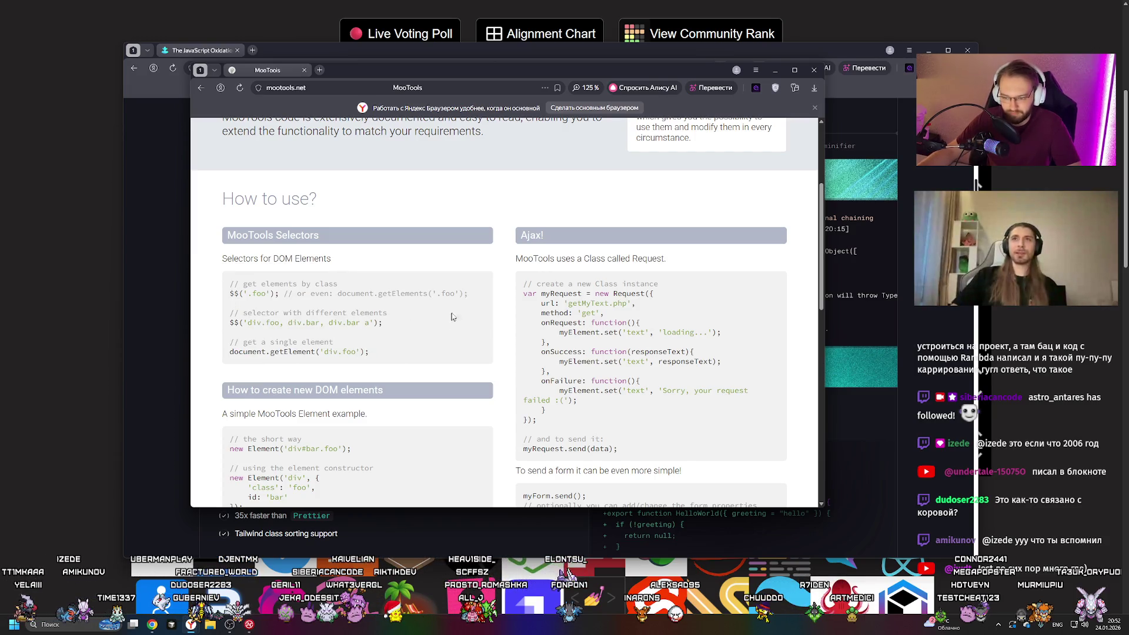
Select part of the Ajax code example, scroll through the page, and close the MooTools window.
{"action": "scroll", "coordinate": [477, 309], "scroll_direction": "down", "scroll_amount": 1}
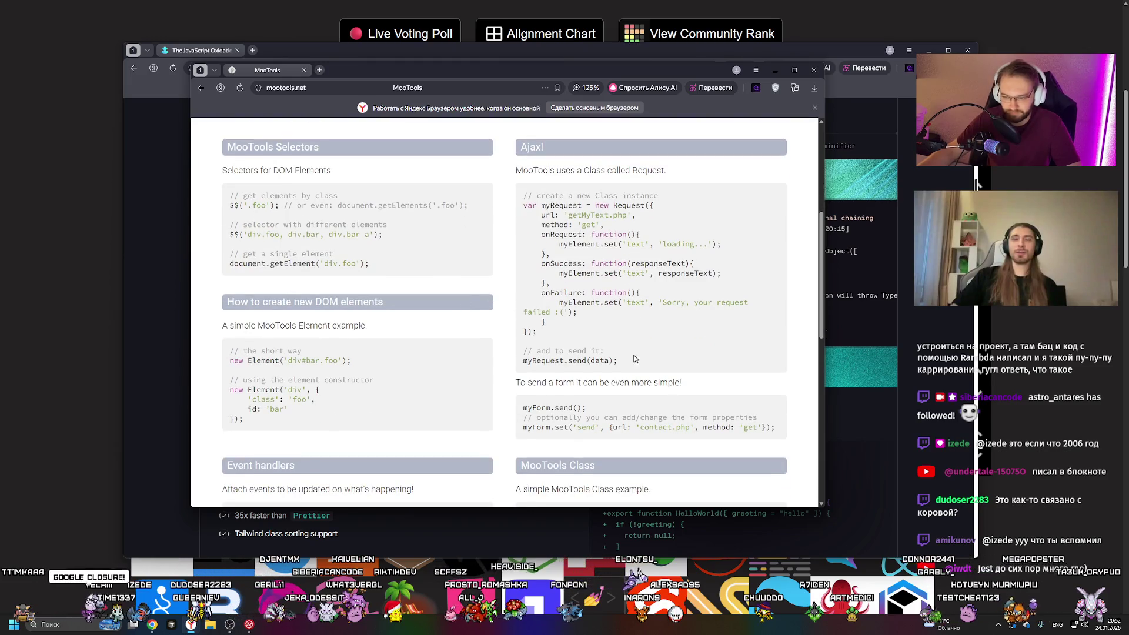
{"action": "left_click_drag", "start_coordinate": [605, 351], "coordinate": [542, 206]}
{"action": "left_click", "coordinate": [580, 232]}
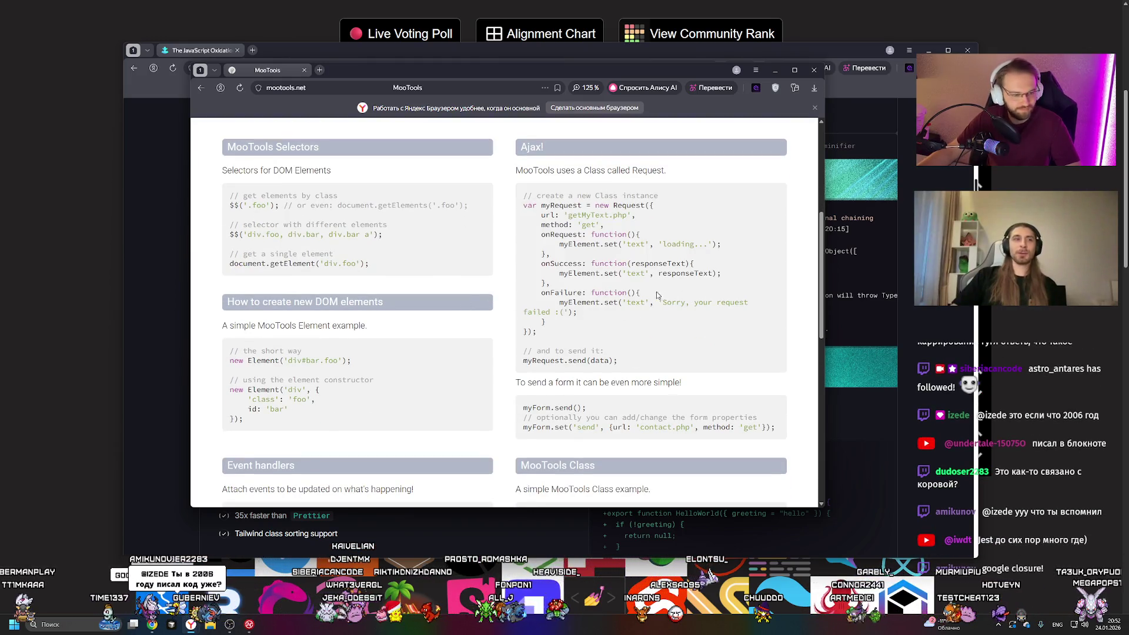
{"action": "scroll", "coordinate": [469, 306], "scroll_direction": "down", "scroll_amount": 2}
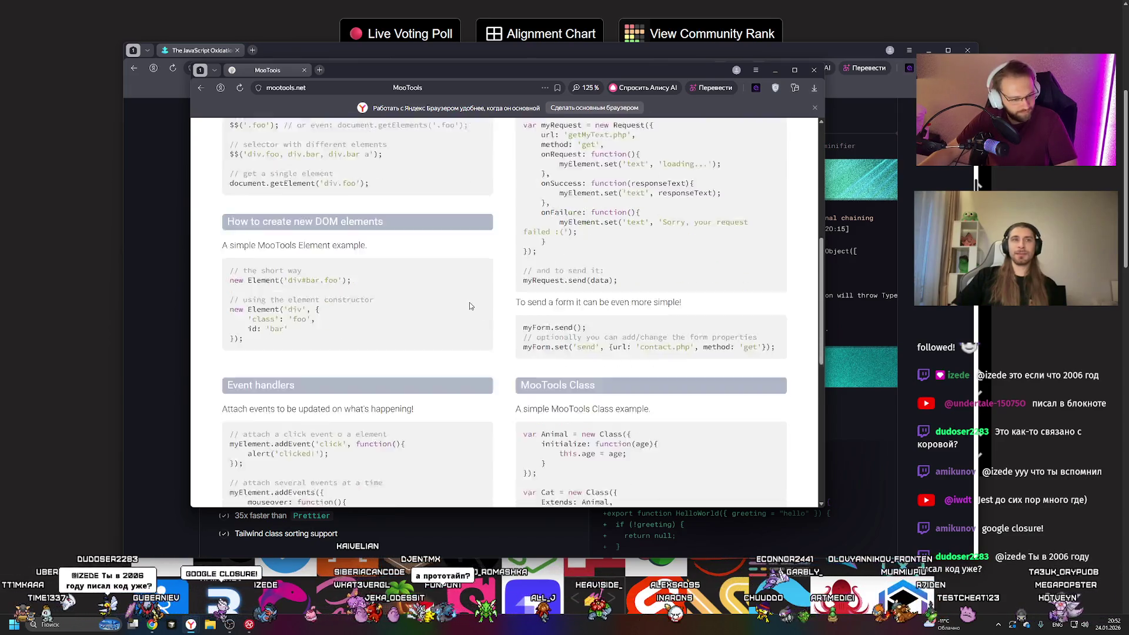
{"action": "scroll", "coordinate": [394, 289], "scroll_direction": "down", "scroll_amount": 2}
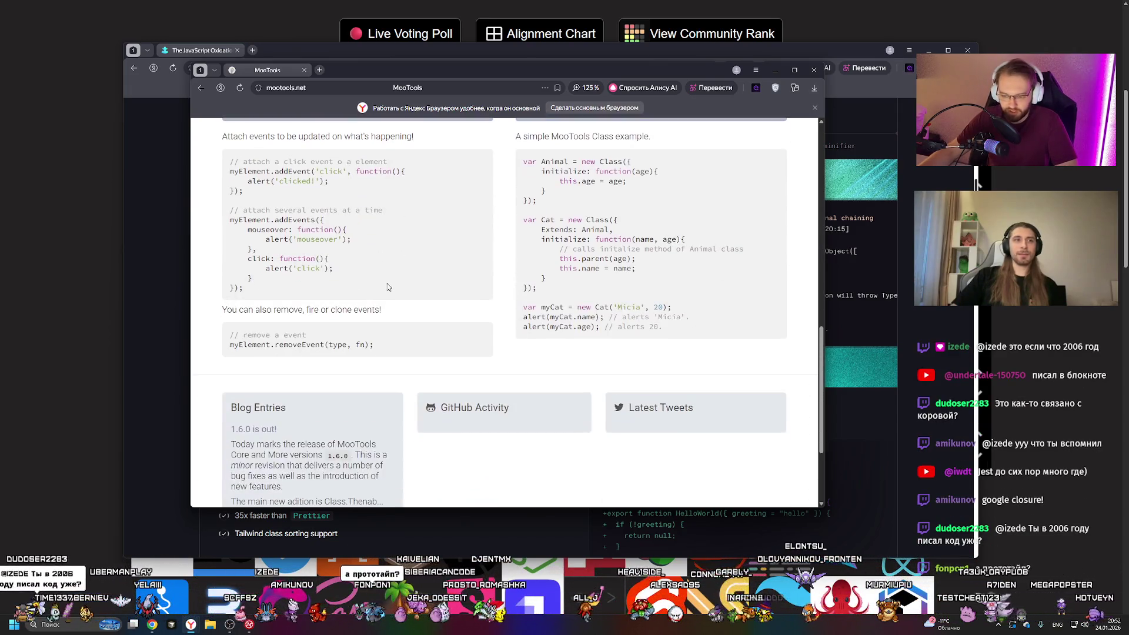
{"action": "scroll", "coordinate": [384, 284], "scroll_direction": "up", "scroll_amount": 7}
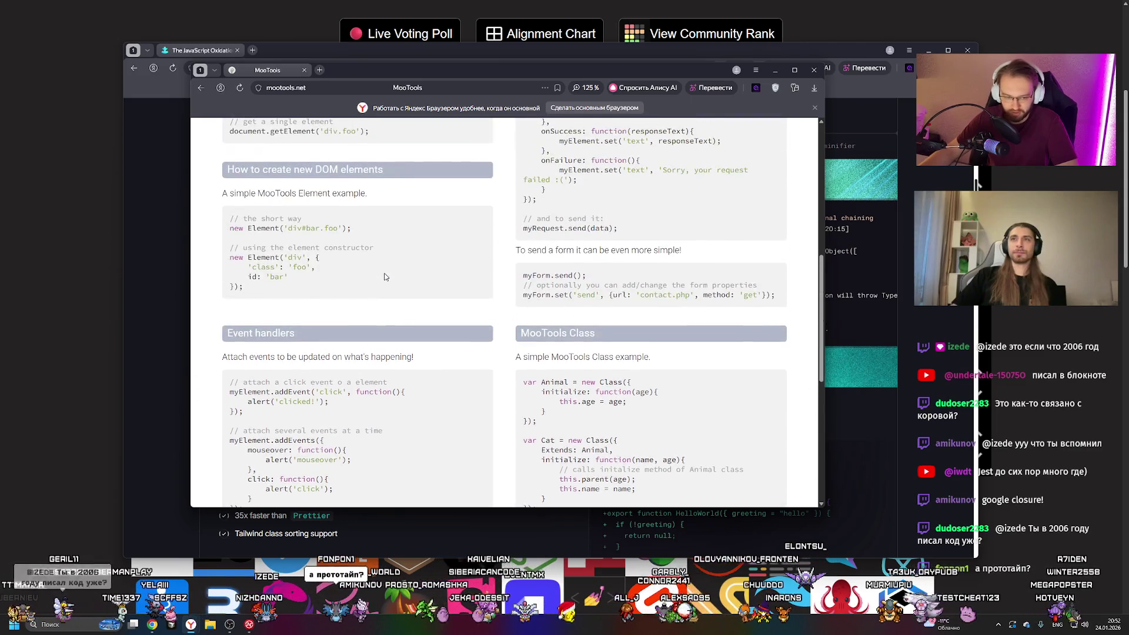
{"action": "left_click", "coordinate": [814, 70]}
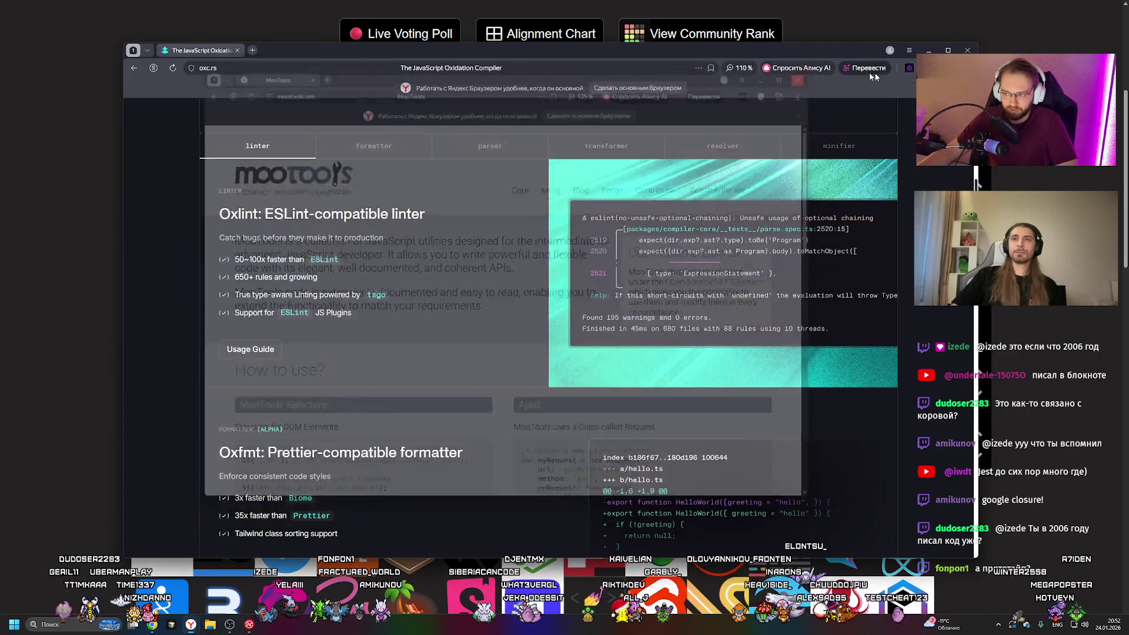
Close the oxc.rs window and drag the Jotai logo into the D tier's second slot.
{"action": "left_click", "coordinate": [968, 50]}
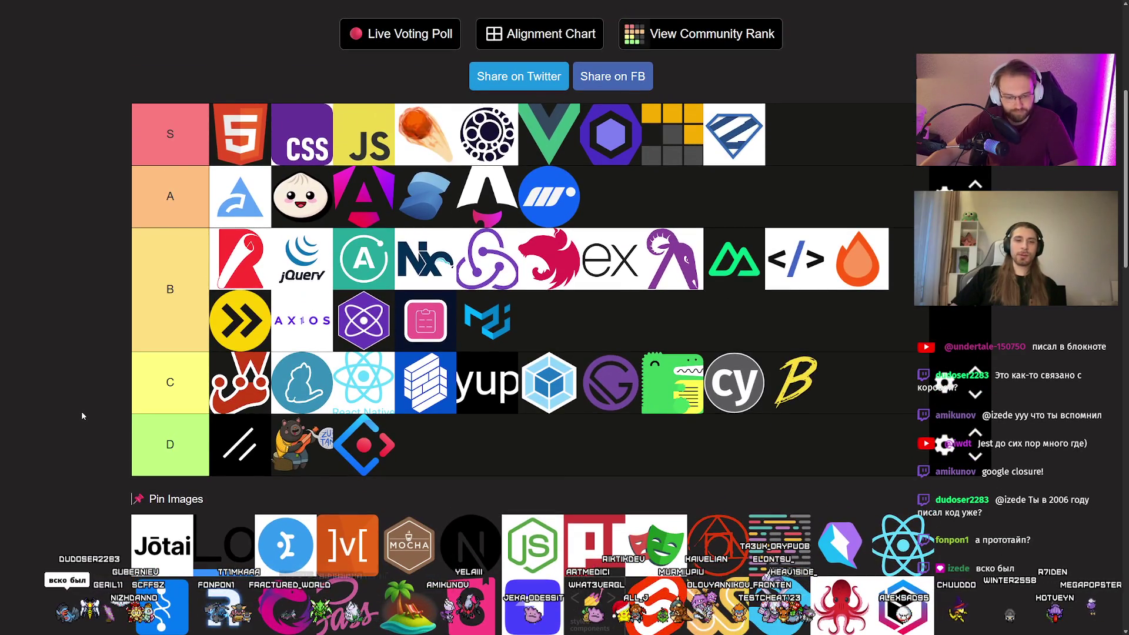
{"action": "left_click_drag", "start_coordinate": [164, 560], "coordinate": [282, 445]}
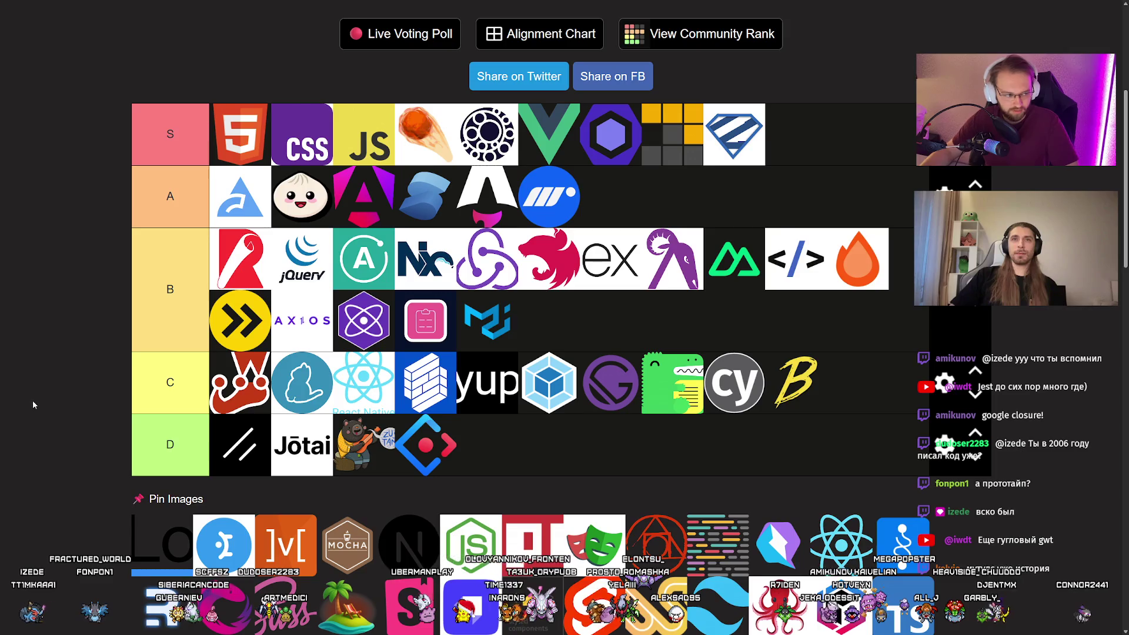
{"action": "scroll", "coordinate": [652, 328], "scroll_direction": "up", "scroll_amount": 5}
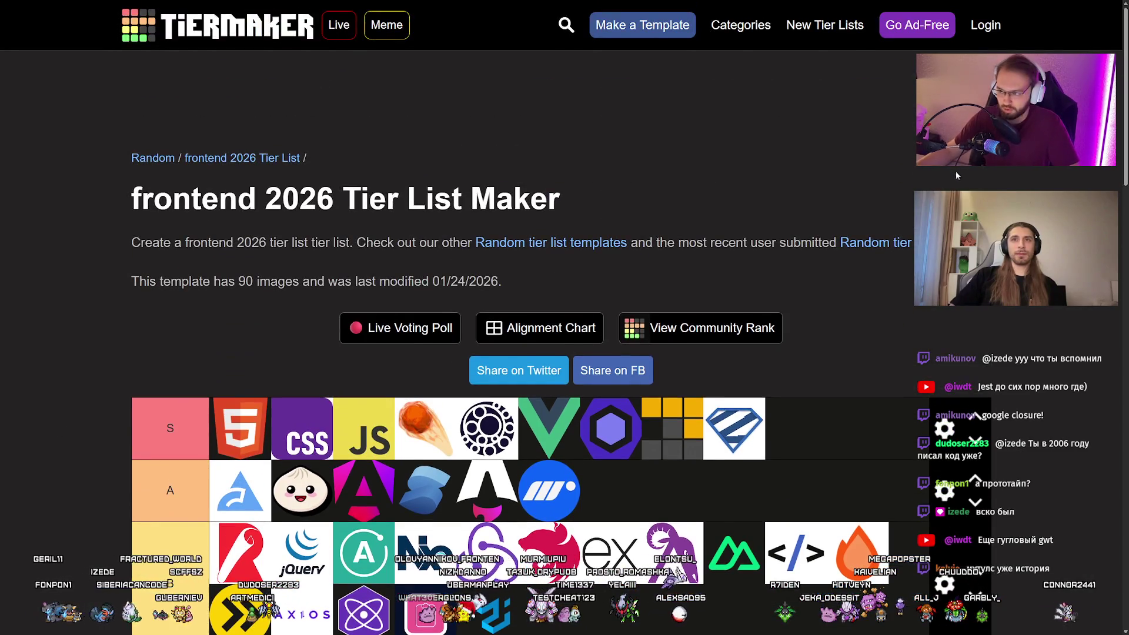
{"action": "right_click", "coordinate": [270, 164]}
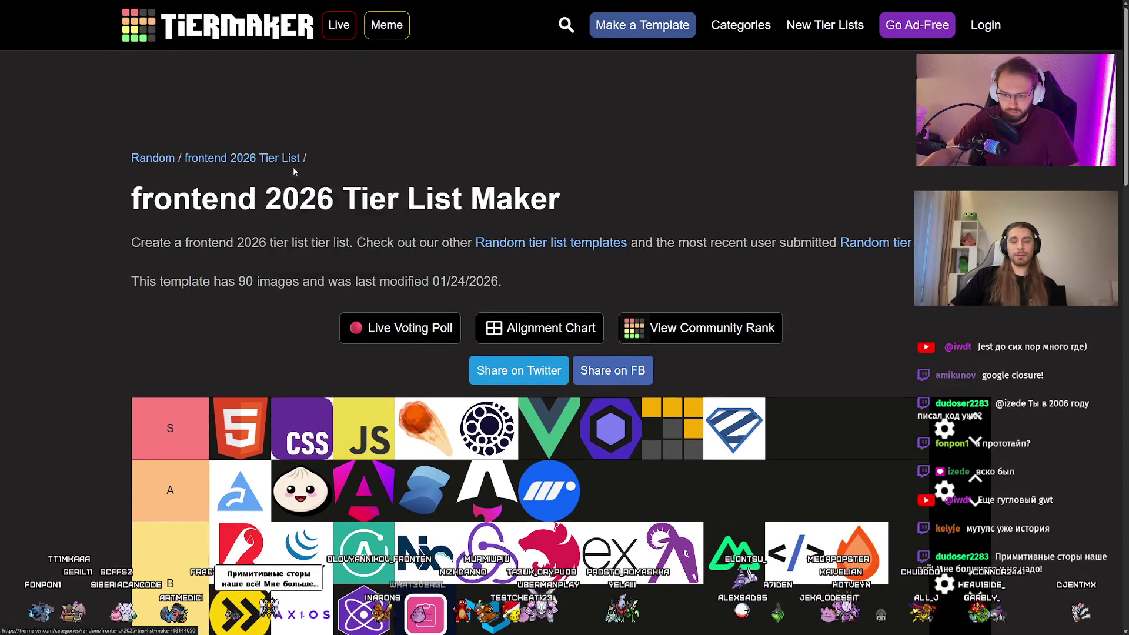
Open the 'frontend 2026 Tier List' community page in a new tab and switch to it.
{"action": "left_click", "coordinate": [330, 171]}
{"action": "key", "text": "F11"}
{"action": "left_click", "coordinate": [177, 8]}
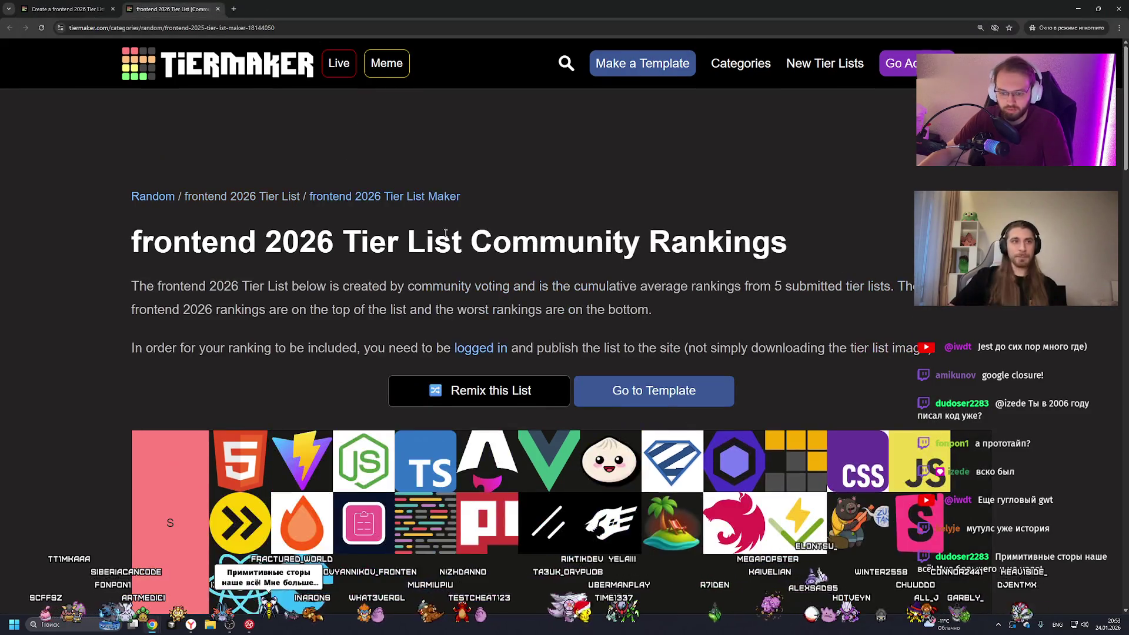
Browse the community tier lists, then return to the tier-list maker tab.
{"action": "scroll", "coordinate": [407, 316], "scroll_direction": "down", "scroll_amount": 15}
{"action": "scroll", "coordinate": [407, 316], "scroll_direction": "down", "scroll_amount": 3}
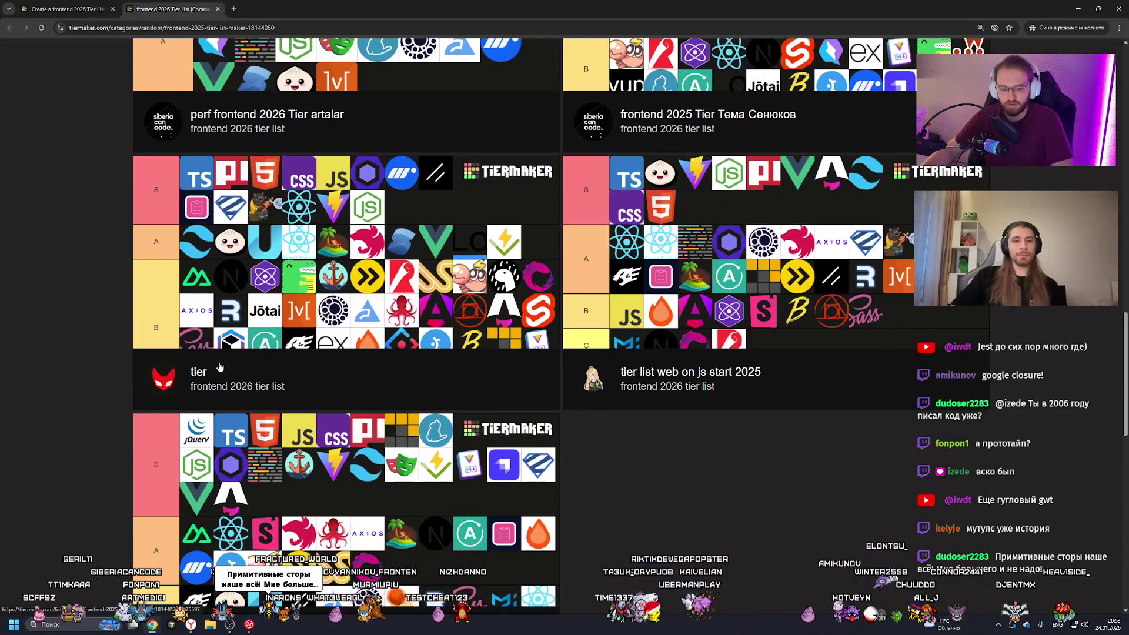
{"action": "scroll", "coordinate": [608, 364], "scroll_direction": "down", "scroll_amount": 6}
{"action": "scroll", "coordinate": [295, 365], "scroll_direction": "up", "scroll_amount": 10}
{"action": "scroll", "coordinate": [650, 382], "scroll_direction": "down", "scroll_amount": 6}
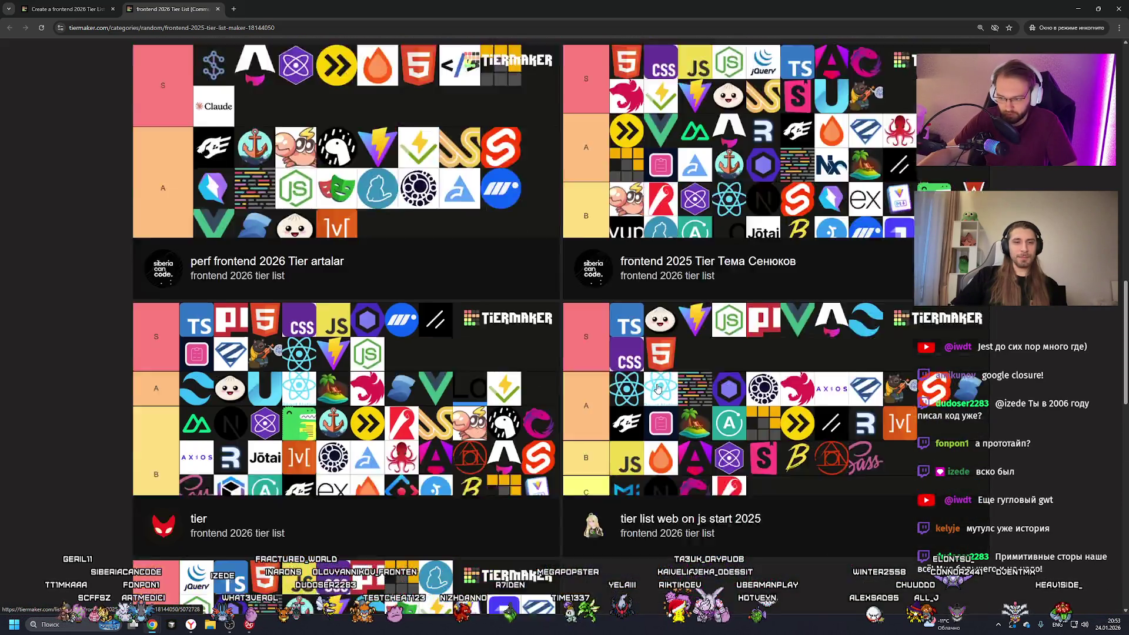
{"action": "scroll", "coordinate": [607, 323], "scroll_direction": "down", "scroll_amount": 5}
{"action": "scroll", "coordinate": [591, 334], "scroll_direction": "down", "scroll_amount": 6}
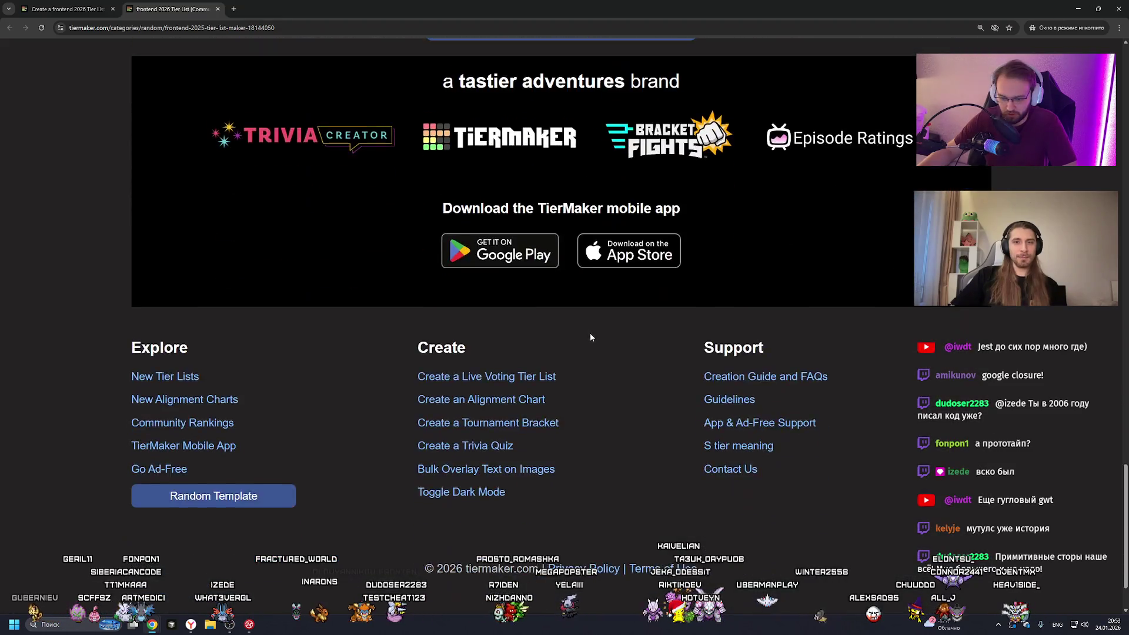
{"action": "scroll", "coordinate": [588, 338], "scroll_direction": "up", "scroll_amount": 10}
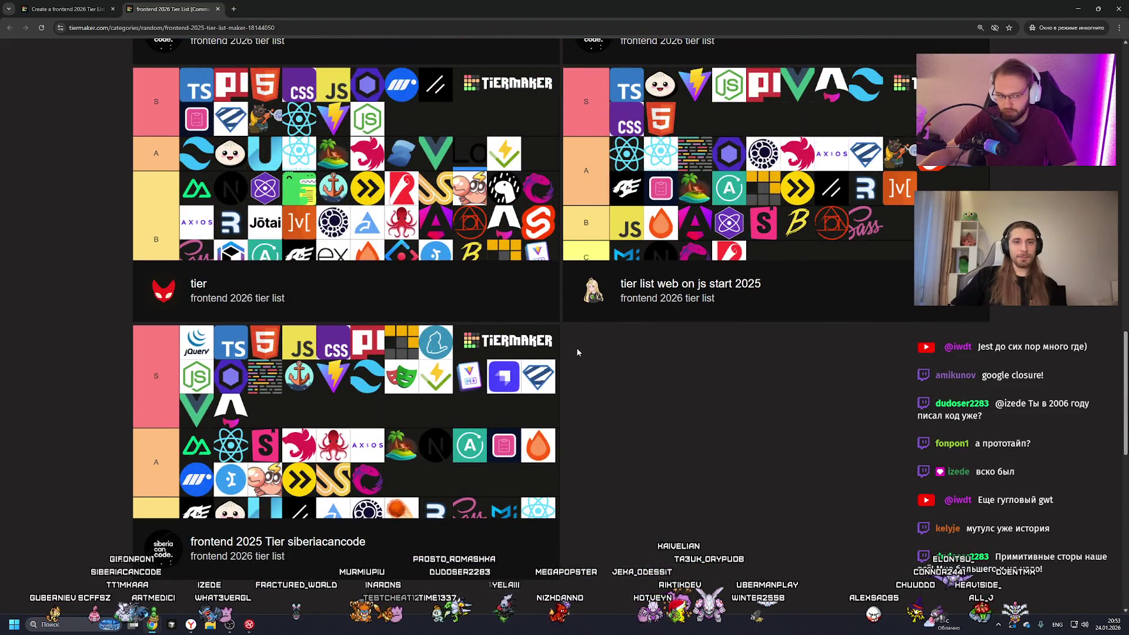
{"action": "scroll", "coordinate": [576, 352], "scroll_direction": "up", "scroll_amount": 4}
{"action": "scroll", "coordinate": [569, 352], "scroll_direction": "up", "scroll_amount": 4}
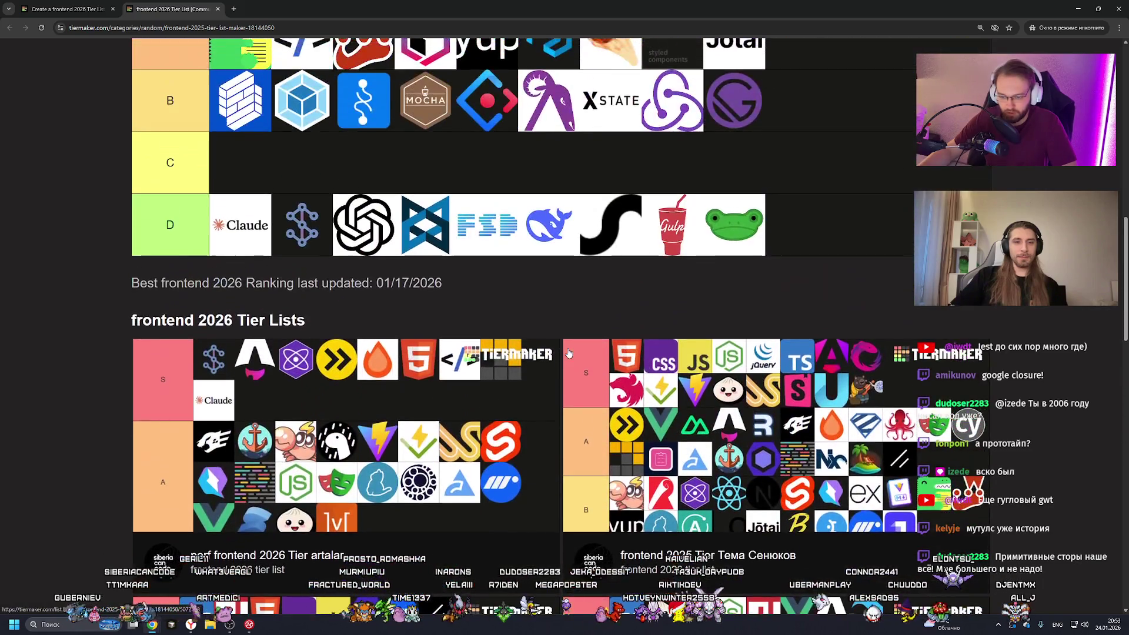
{"action": "scroll", "coordinate": [568, 353], "scroll_direction": "down", "scroll_amount": 4}
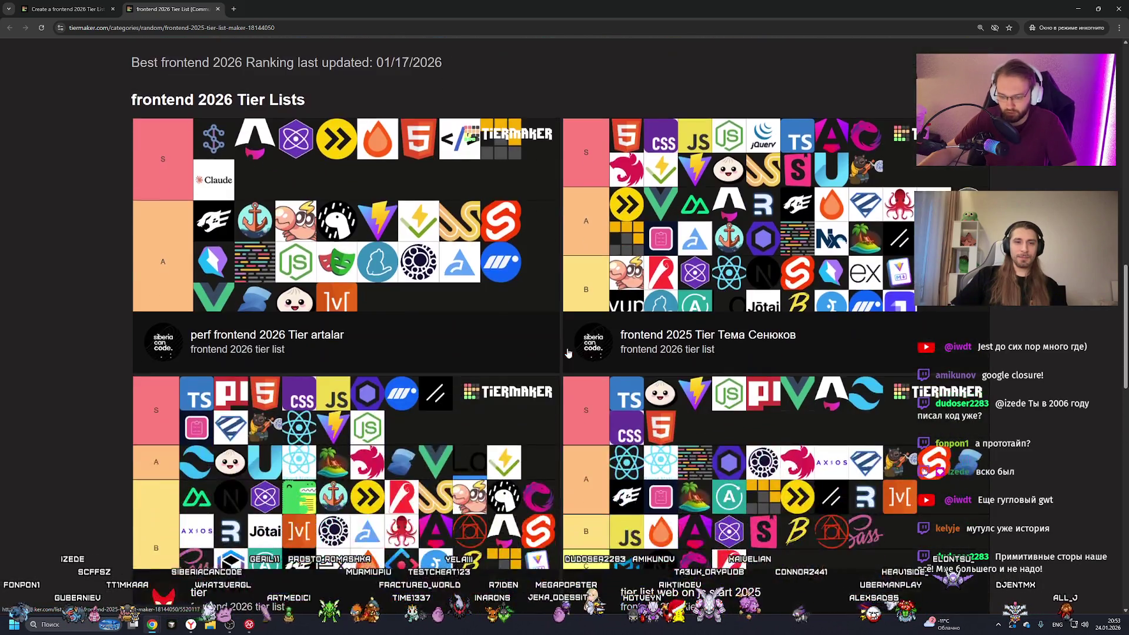
{"action": "scroll", "coordinate": [442, 321], "scroll_direction": "down", "scroll_amount": 5}
{"action": "scroll", "coordinate": [441, 320], "scroll_direction": "up", "scroll_amount": 5}
{"action": "scroll", "coordinate": [438, 305], "scroll_direction": "down", "scroll_amount": 4}
{"action": "scroll", "coordinate": [438, 305], "scroll_direction": "down", "scroll_amount": 2}
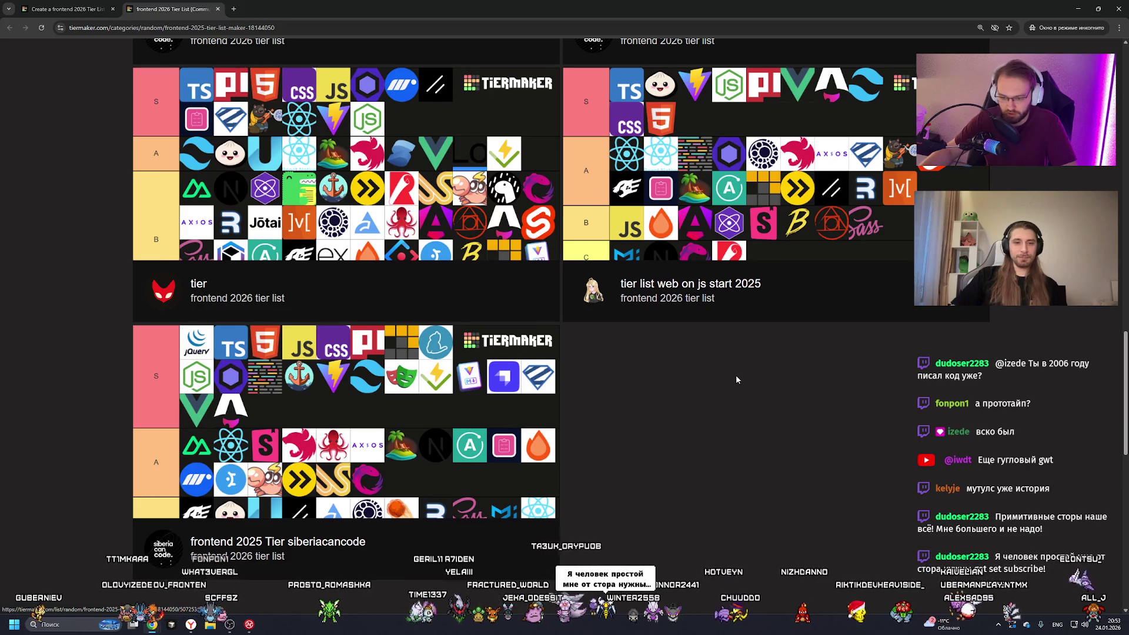
{"action": "scroll", "coordinate": [736, 380], "scroll_direction": "up", "scroll_amount": 2}
{"action": "left_click", "coordinate": [47, 5]}
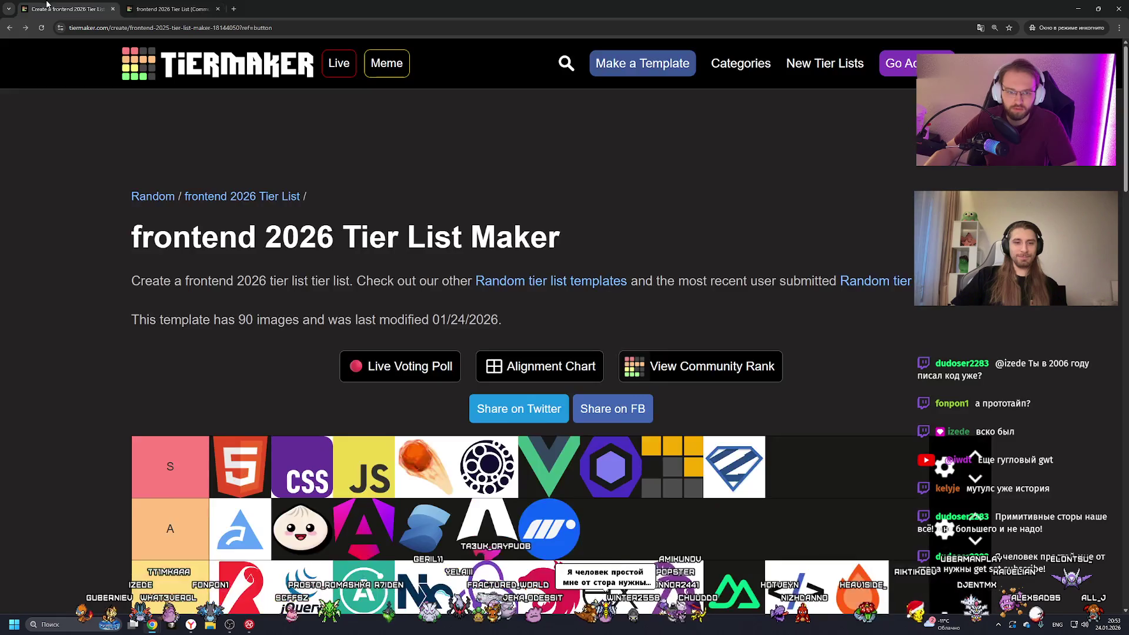
{"action": "key", "text": "F11"}
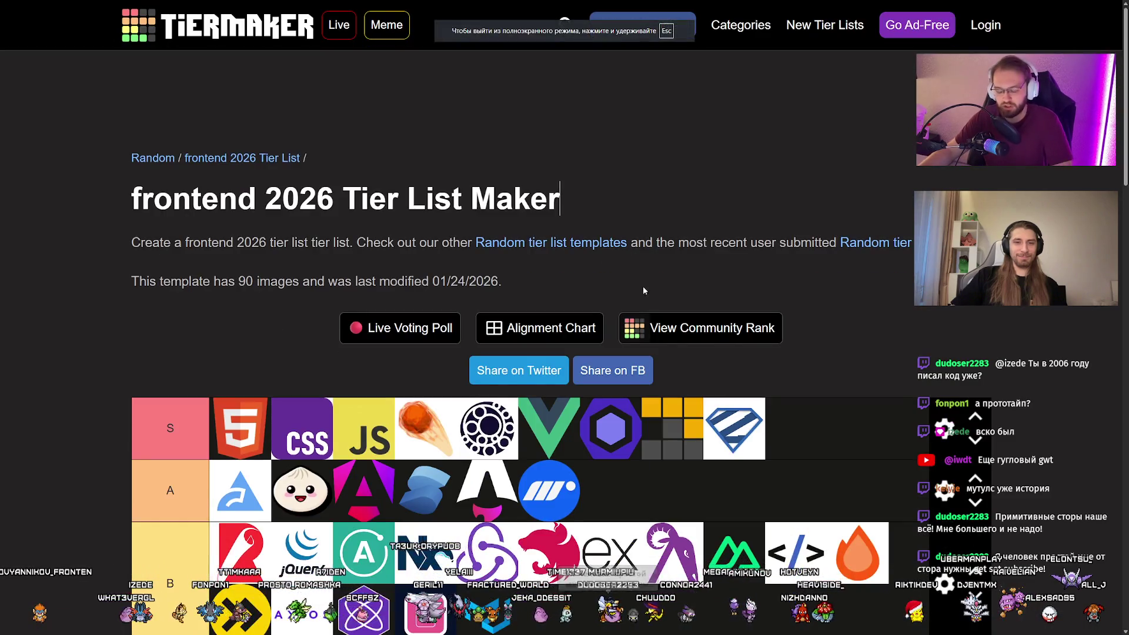
{"action": "scroll", "coordinate": [641, 284], "scroll_direction": "down", "scroll_amount": 3}
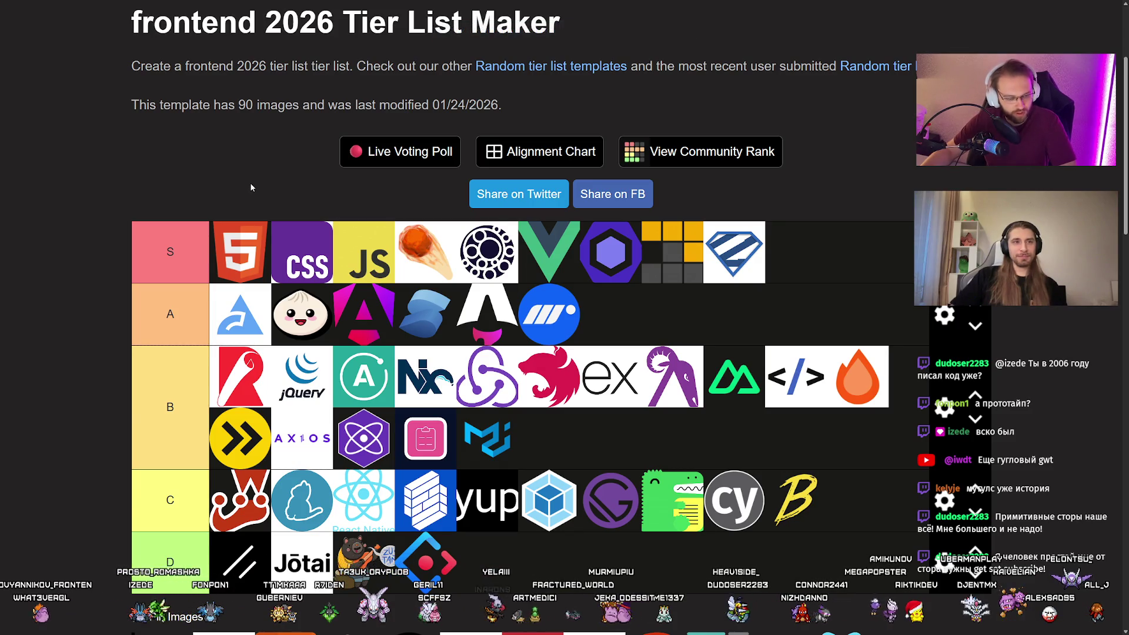
{"action": "scroll", "coordinate": [251, 187], "scroll_direction": "down", "scroll_amount": 3}
{"action": "scroll", "coordinate": [400, 233], "scroll_direction": "up", "scroll_amount": 1}
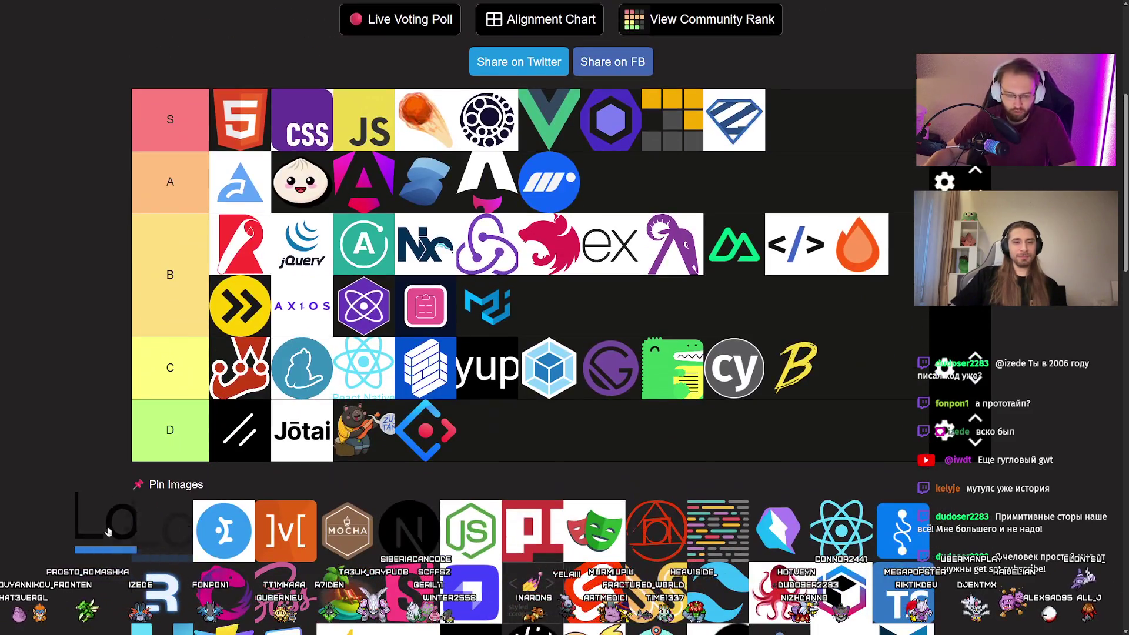
{"action": "scroll", "coordinate": [89, 356], "scroll_direction": "up", "scroll_amount": 1}
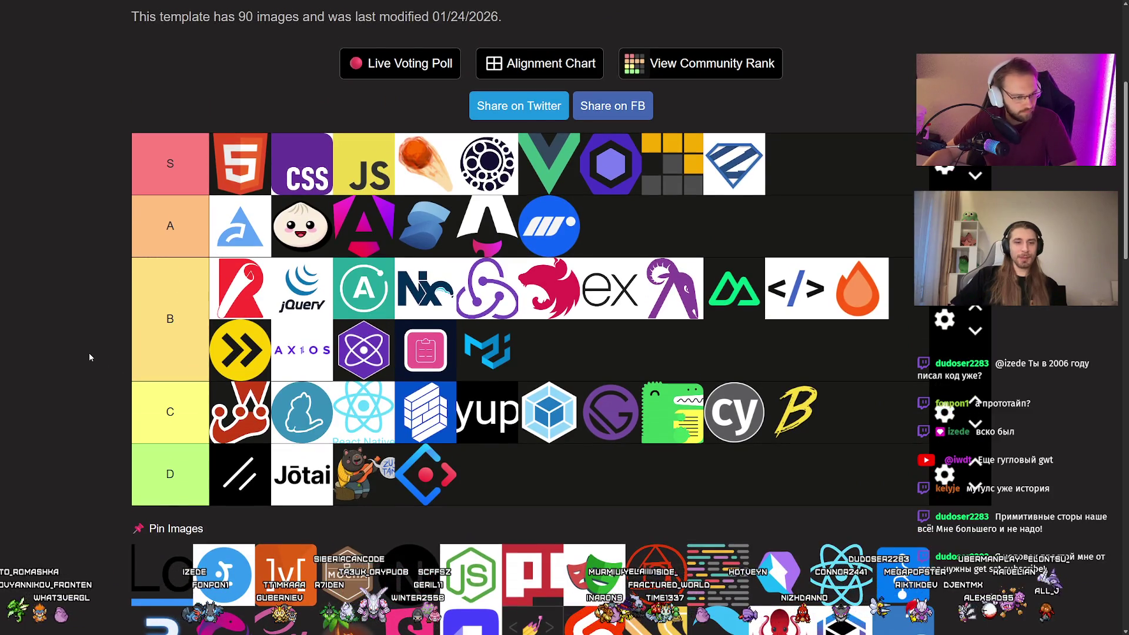
{"action": "scroll", "coordinate": [86, 351], "scroll_direction": "down", "scroll_amount": 2}
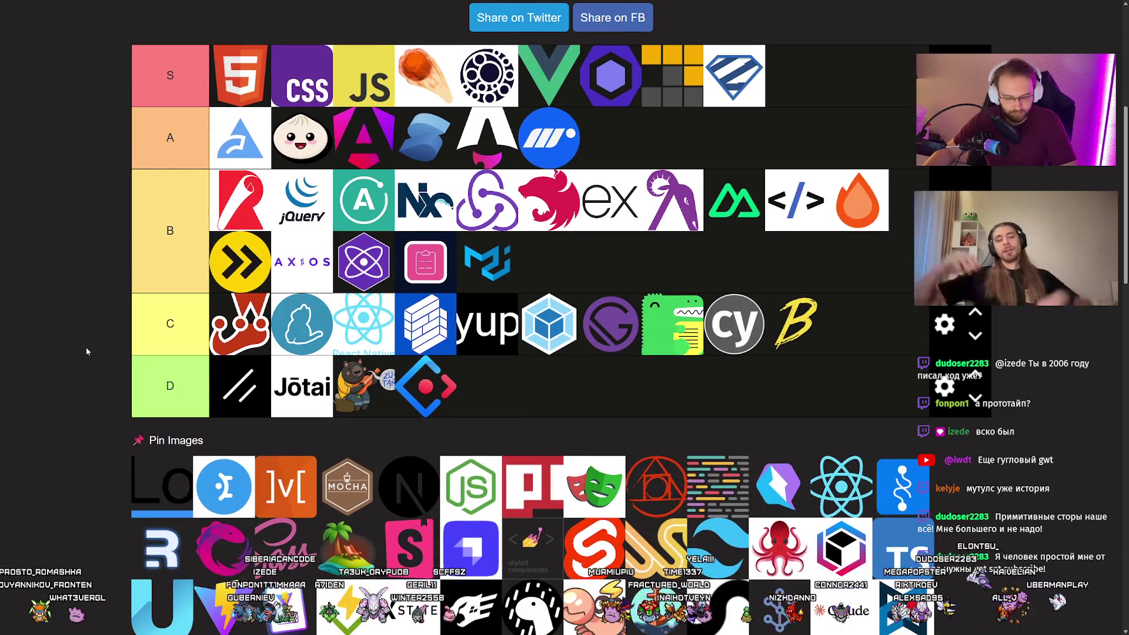
{"action": "scroll", "coordinate": [86, 351], "scroll_direction": "up", "scroll_amount": 1}
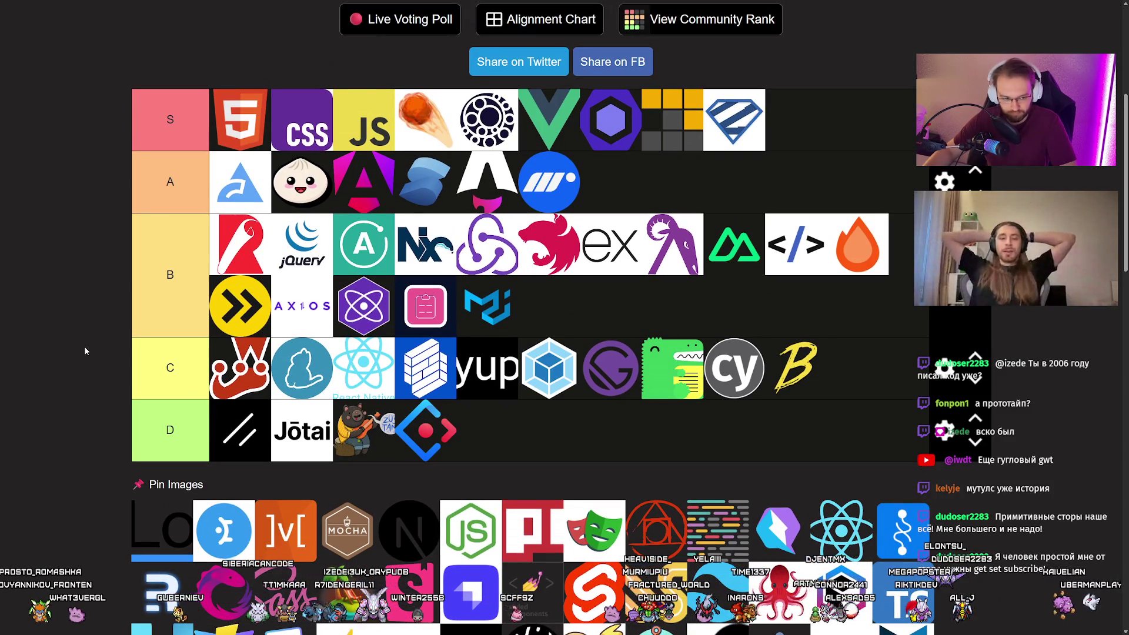
{"action": "scroll", "coordinate": [75, 349], "scroll_direction": "down", "scroll_amount": 1}
{"action": "scroll", "coordinate": [75, 349], "scroll_direction": "up", "scroll_amount": 1}
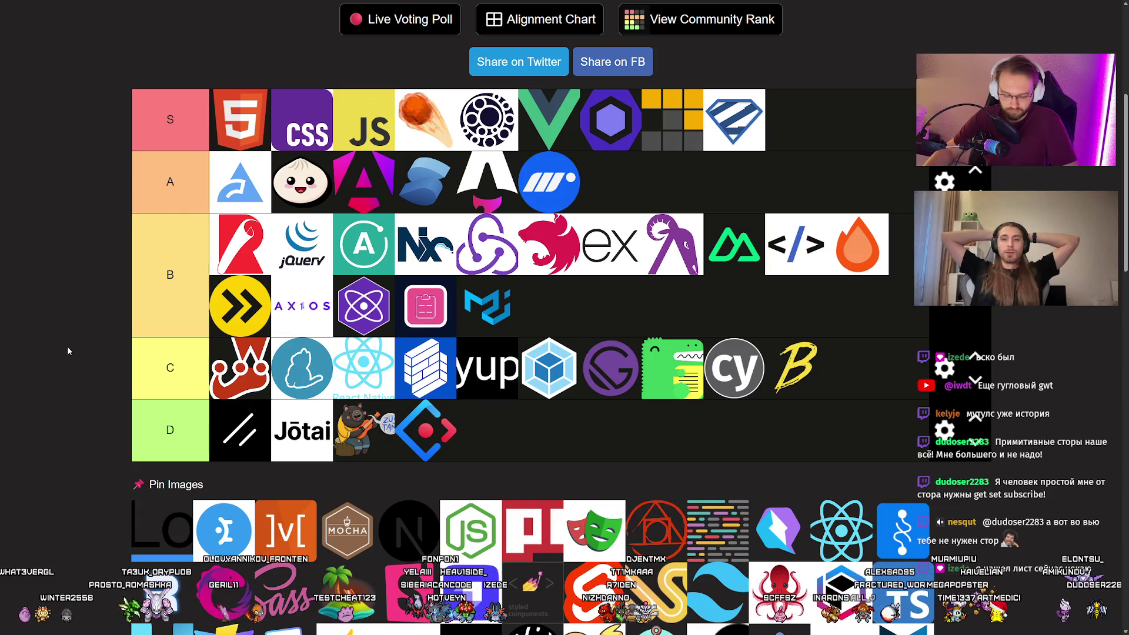
{"action": "scroll", "coordinate": [65, 344], "scroll_direction": "down", "scroll_amount": 2}
{"action": "scroll", "coordinate": [66, 344], "scroll_direction": "up", "scroll_amount": 2}
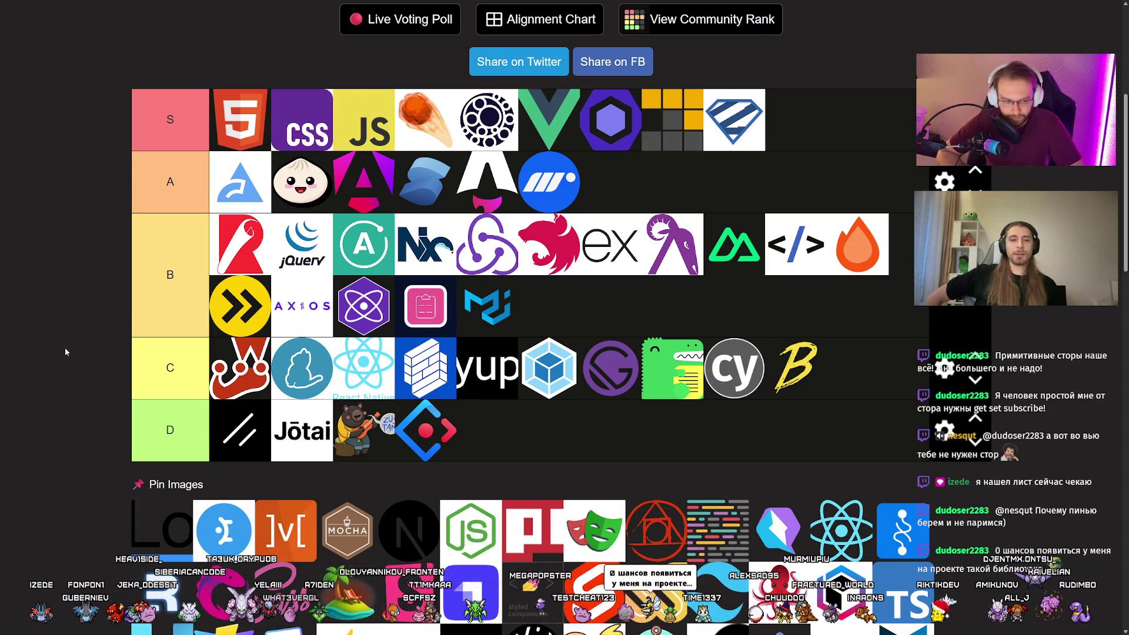
Place the Lo logo first in tier B and the blue es-toolkit logo at the end of tier S.
{"action": "left_click_drag", "start_coordinate": [162, 529], "coordinate": [213, 244]}
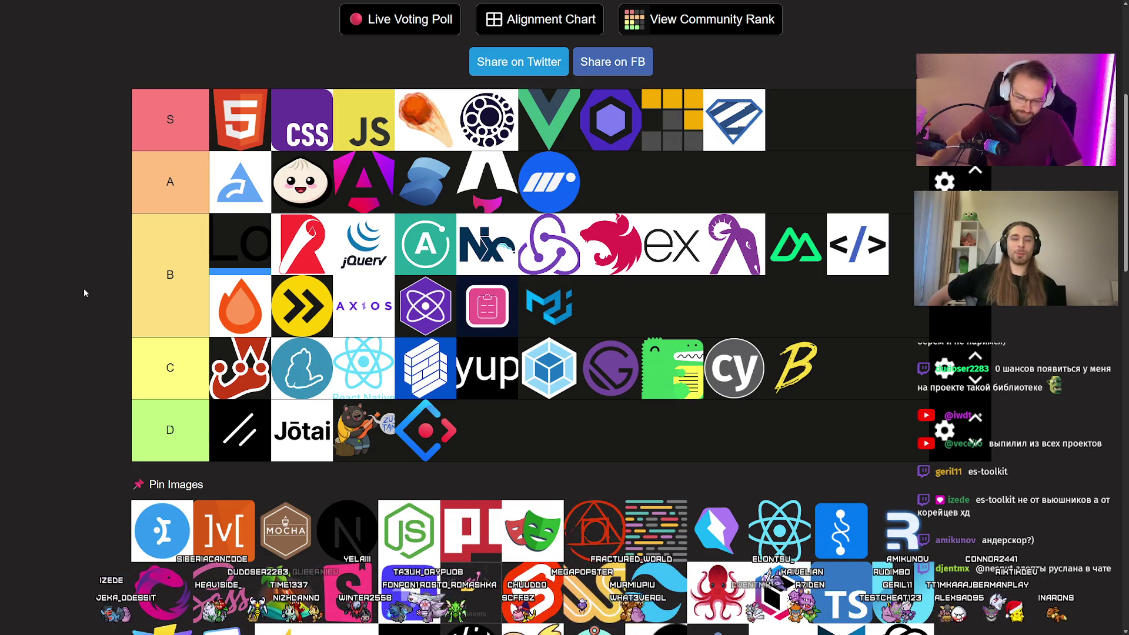
{"action": "left_click_drag", "start_coordinate": [162, 531], "coordinate": [777, 141]}
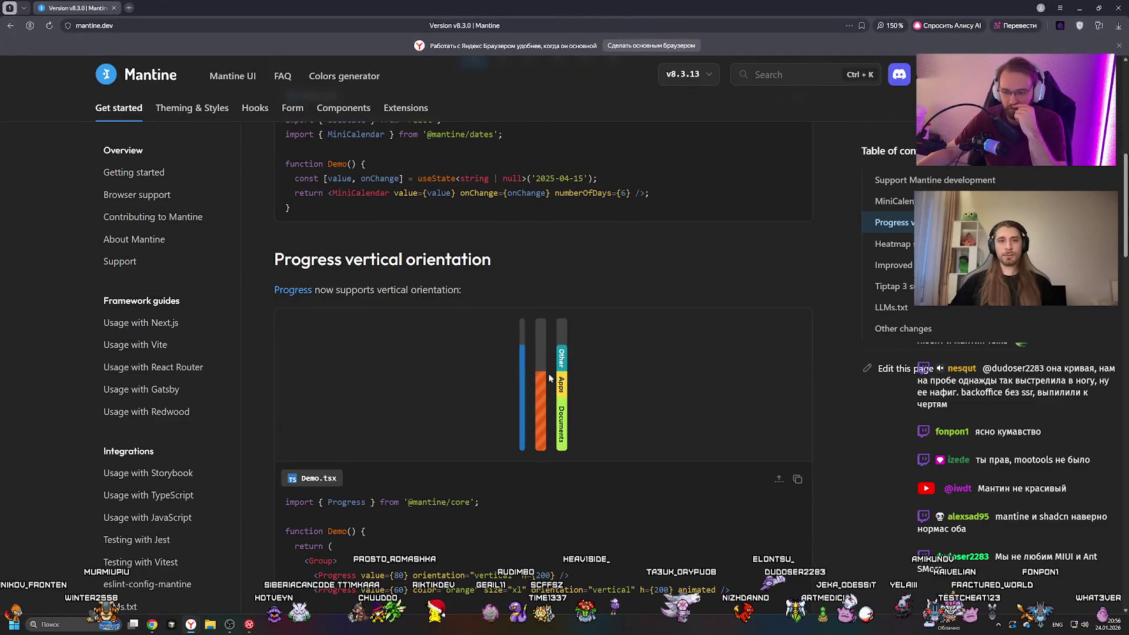
Scroll through the v8.3.0 release notes, then open and skim the v8.2.0 changelog.
{"action": "scroll", "coordinate": [523, 304], "scroll_direction": "down", "scroll_amount": 10}
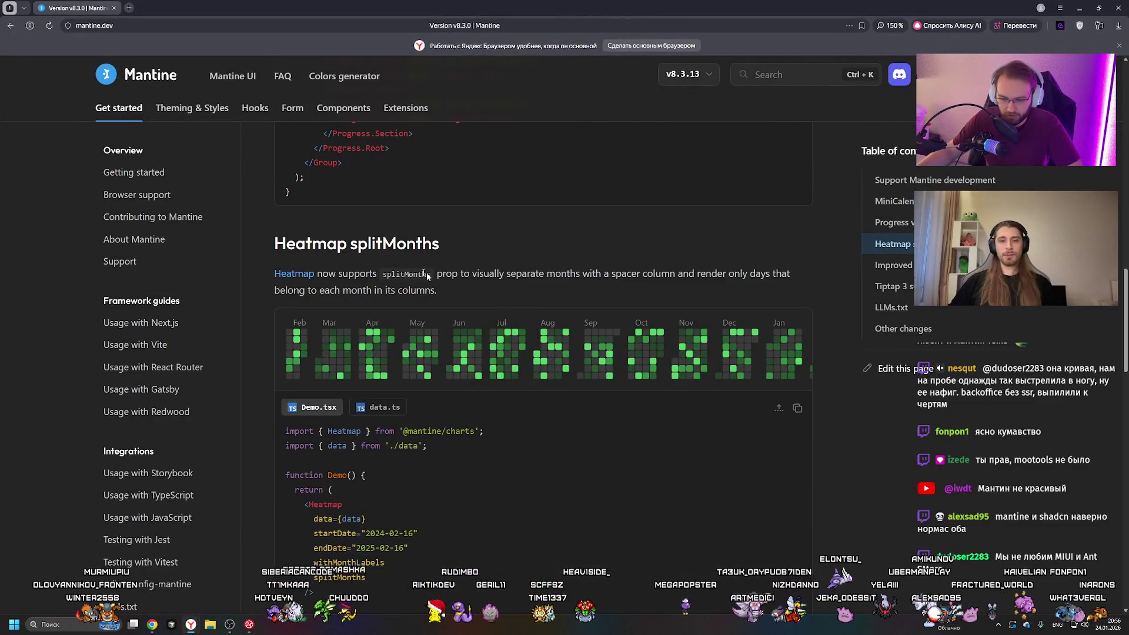
{"action": "scroll", "coordinate": [450, 277], "scroll_direction": "down", "scroll_amount": 12}
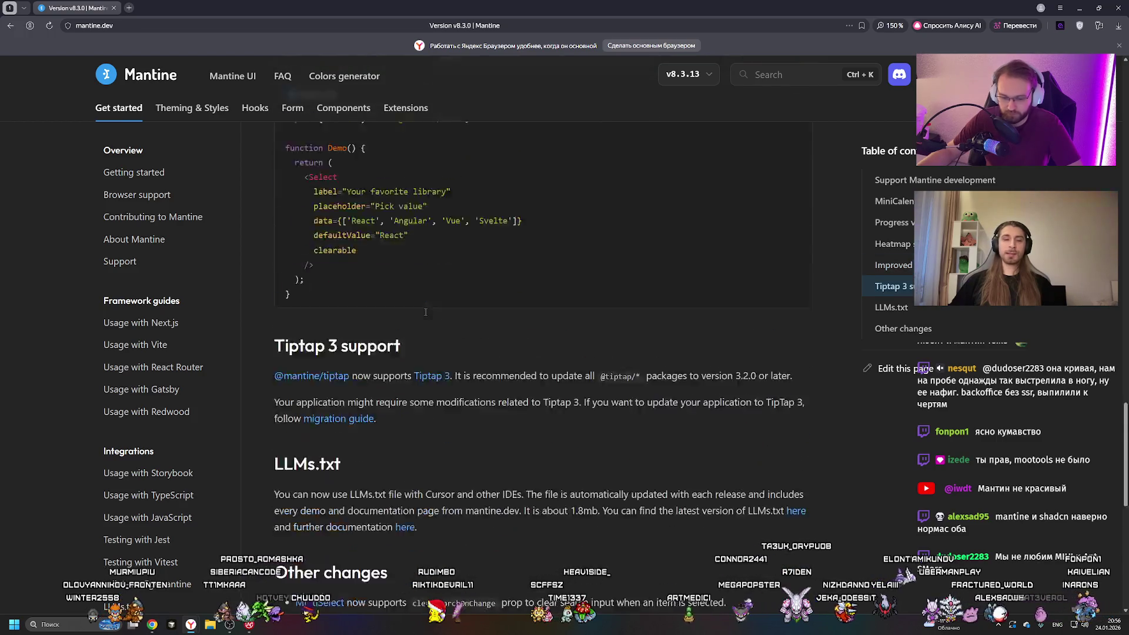
{"action": "scroll", "coordinate": [424, 312], "scroll_direction": "up", "scroll_amount": 20}
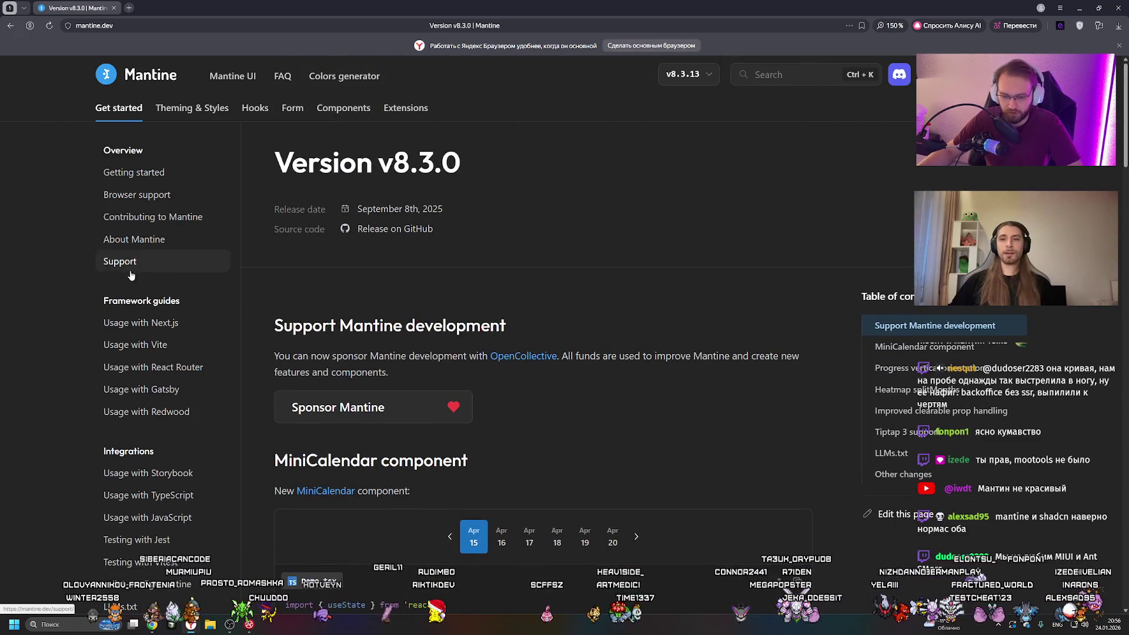
{"action": "scroll", "coordinate": [133, 276], "scroll_direction": "down", "scroll_amount": 5}
{"action": "left_click", "coordinate": [131, 337]}
{"action": "scroll", "coordinate": [465, 297], "scroll_direction": "down", "scroll_amount": 10}
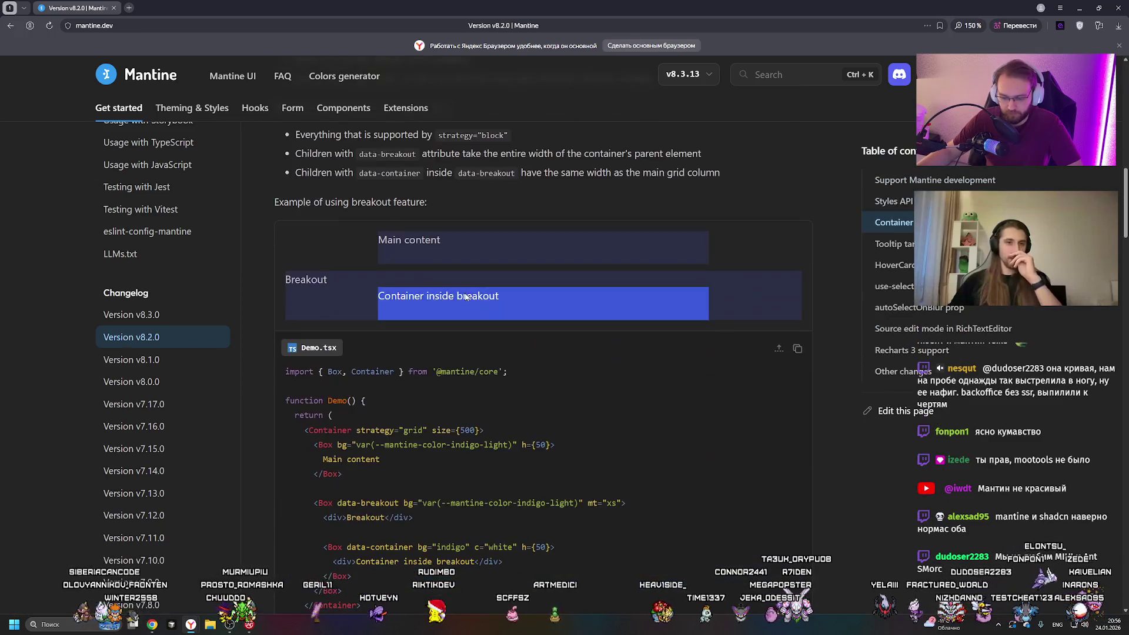
{"action": "scroll", "coordinate": [465, 297], "scroll_direction": "down", "scroll_amount": 10}
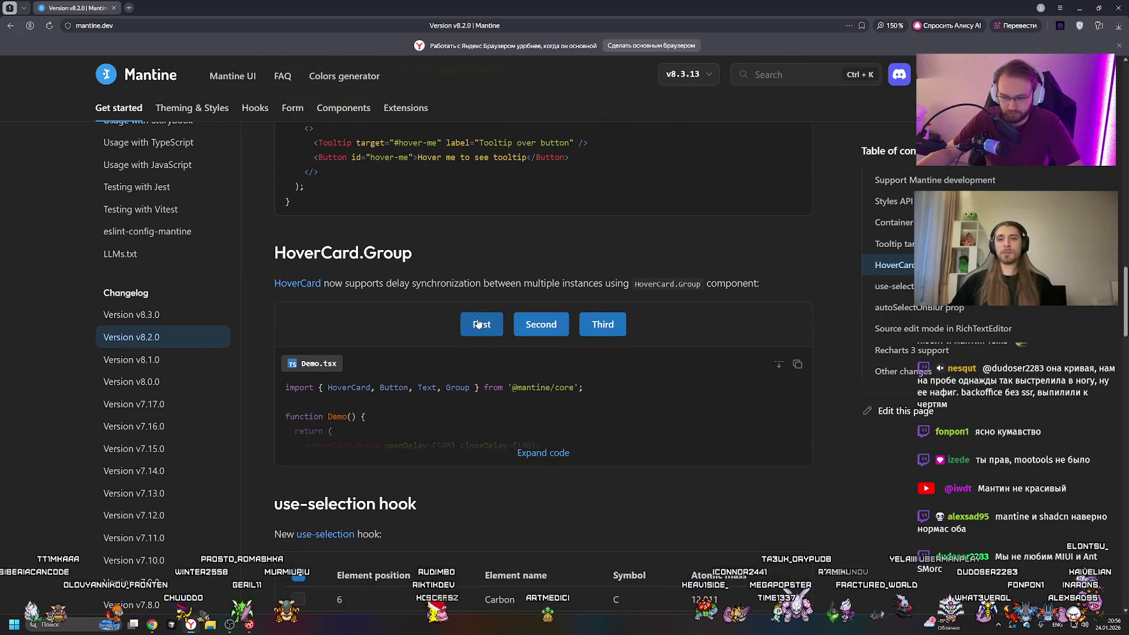
{"action": "scroll", "coordinate": [174, 152], "scroll_direction": "up", "scroll_amount": 10}
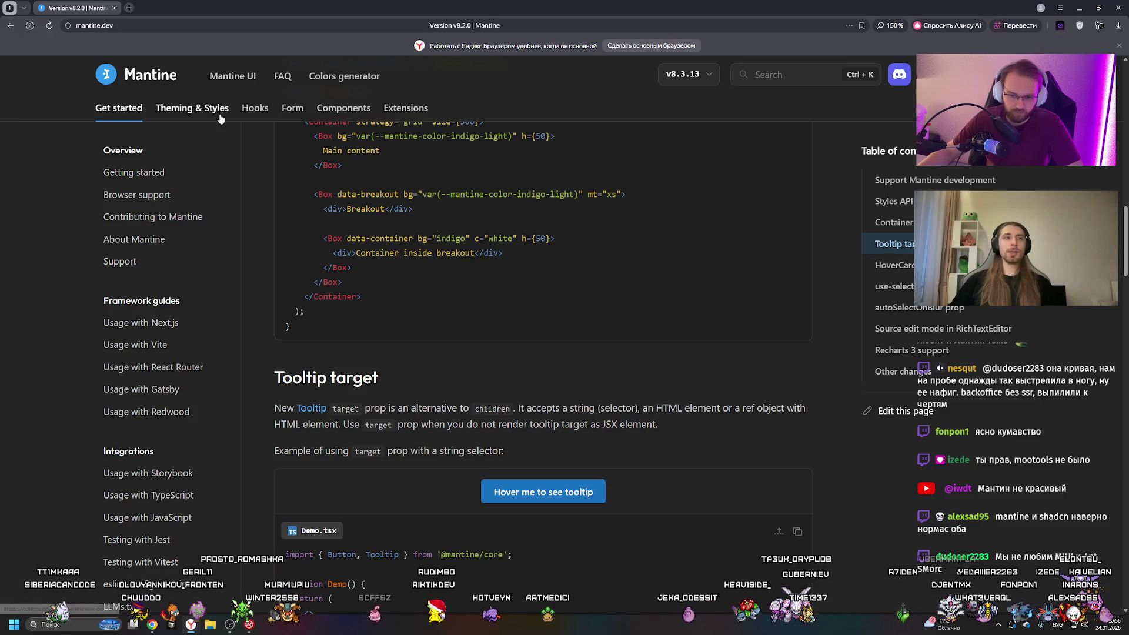
Visit the theming docs, the Mantine homepage and Getting Started, then return to the homepage.
{"action": "left_click", "coordinate": [220, 117]}
{"action": "left_click", "coordinate": [141, 74]}
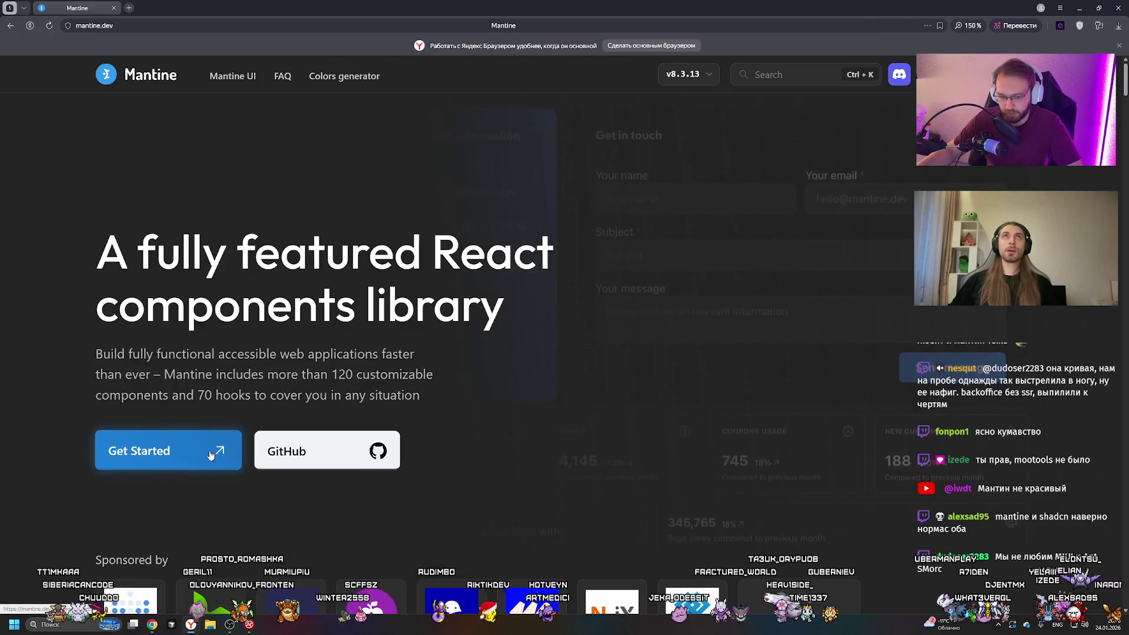
{"action": "left_click", "coordinate": [211, 455]}
{"action": "key", "text": "alt+Left"}
{"action": "scroll", "coordinate": [191, 171], "scroll_direction": "up", "scroll_amount": 3}
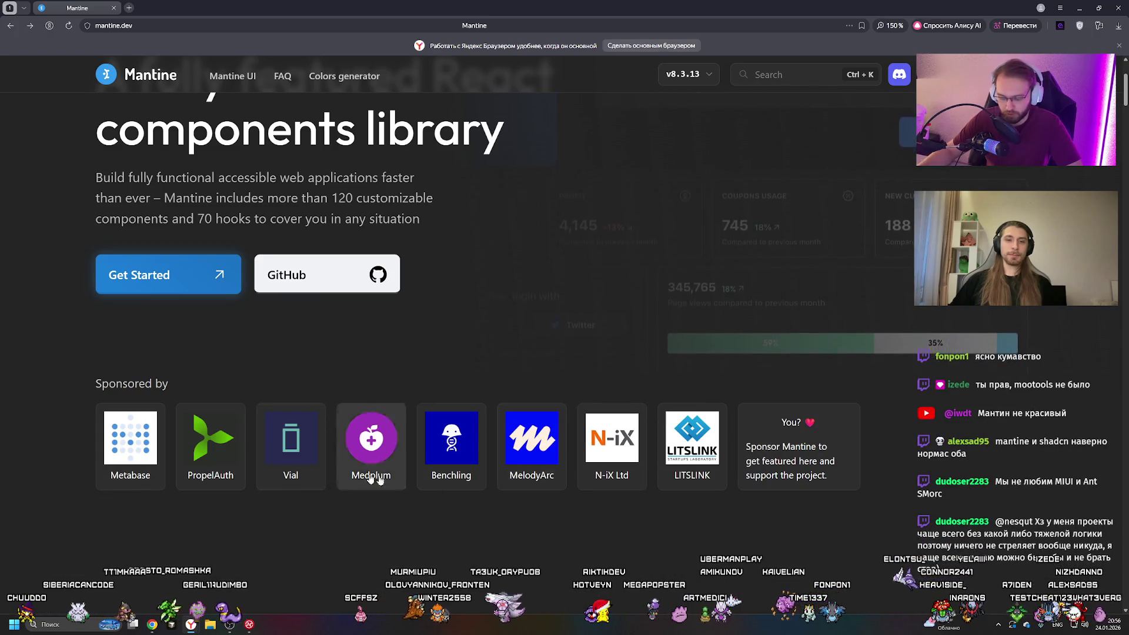
{"action": "scroll", "coordinate": [152, 354], "scroll_direction": "up", "scroll_amount": 3}
{"action": "scroll", "coordinate": [238, 369], "scroll_direction": "down", "scroll_amount": 3}
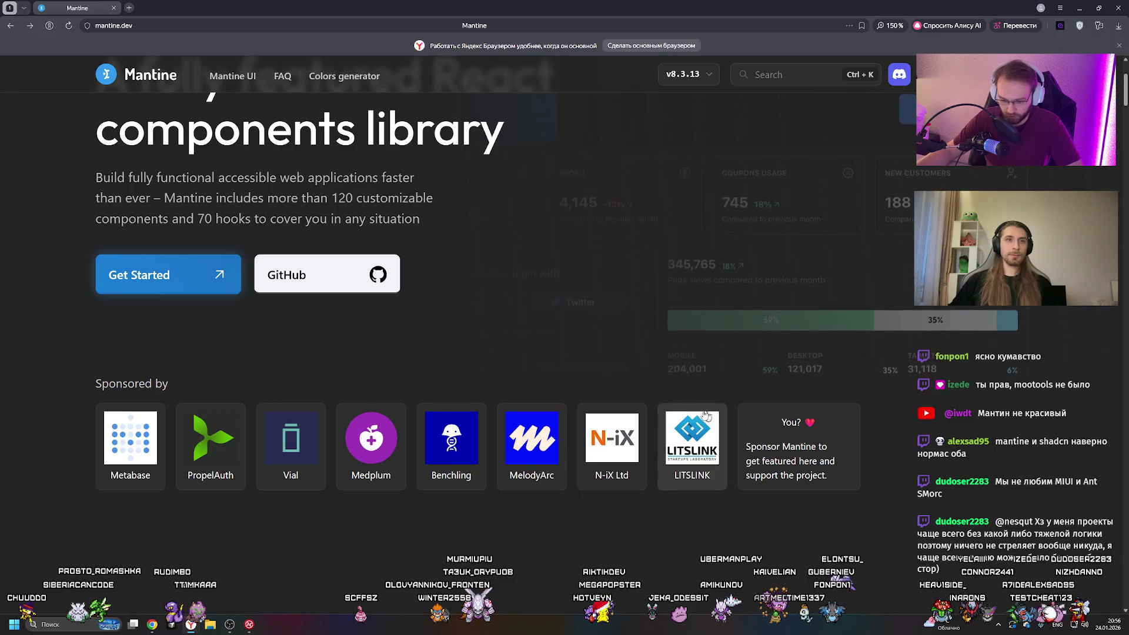
{"action": "scroll", "coordinate": [234, 412], "scroll_direction": "down", "scroll_amount": 4}
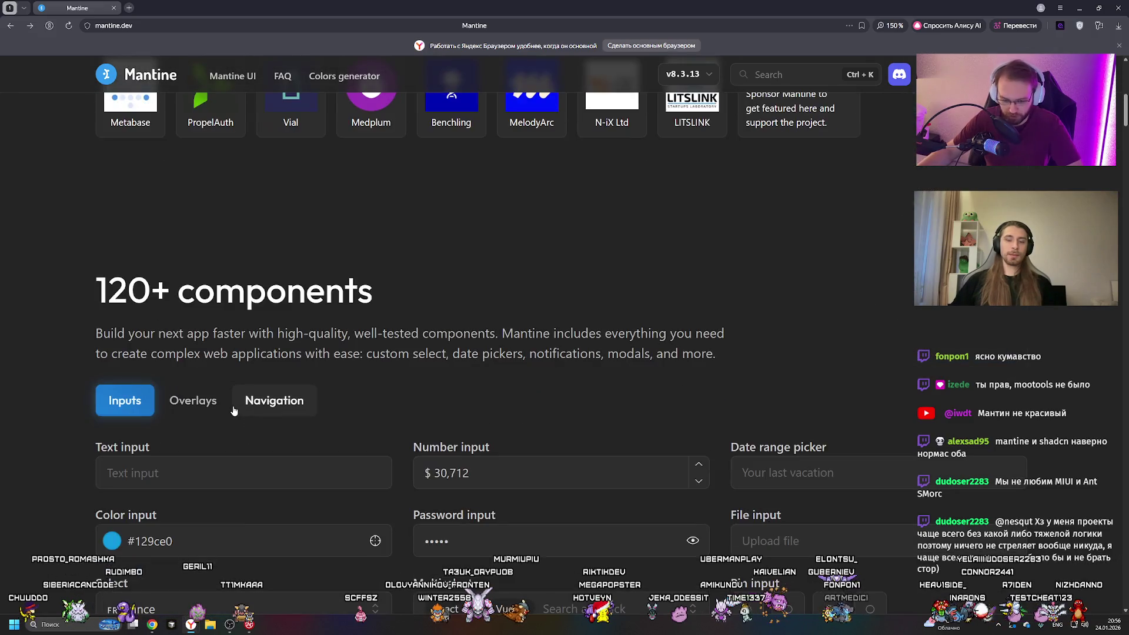
{"action": "scroll", "coordinate": [229, 409], "scroll_direction": "up", "scroll_amount": 4}
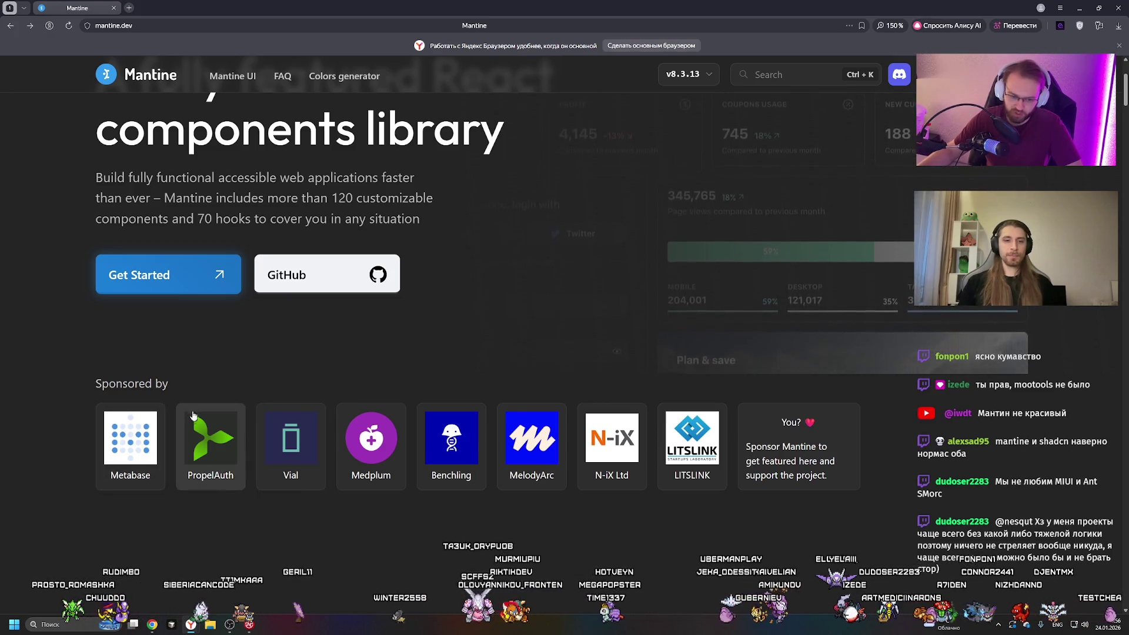
{"action": "scroll", "coordinate": [167, 379], "scroll_direction": "up", "scroll_amount": 1}
View the Getting started docs, visit the Mantine UI site, then come back.
{"action": "left_click", "coordinate": [167, 373]}
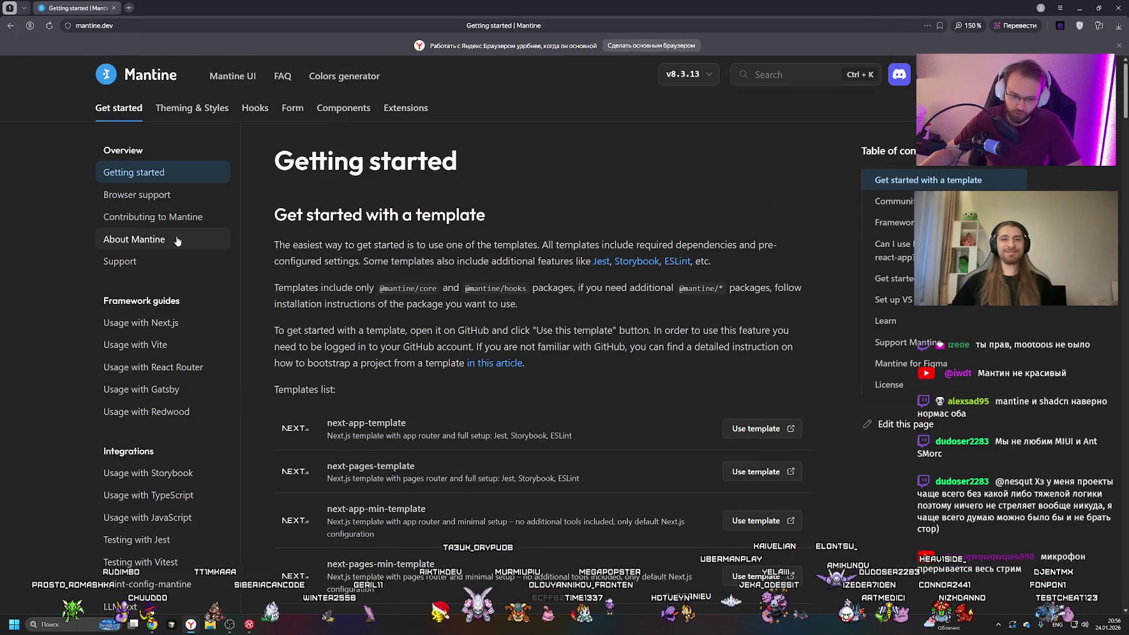
{"action": "scroll", "coordinate": [194, 317], "scroll_direction": "down", "scroll_amount": 10}
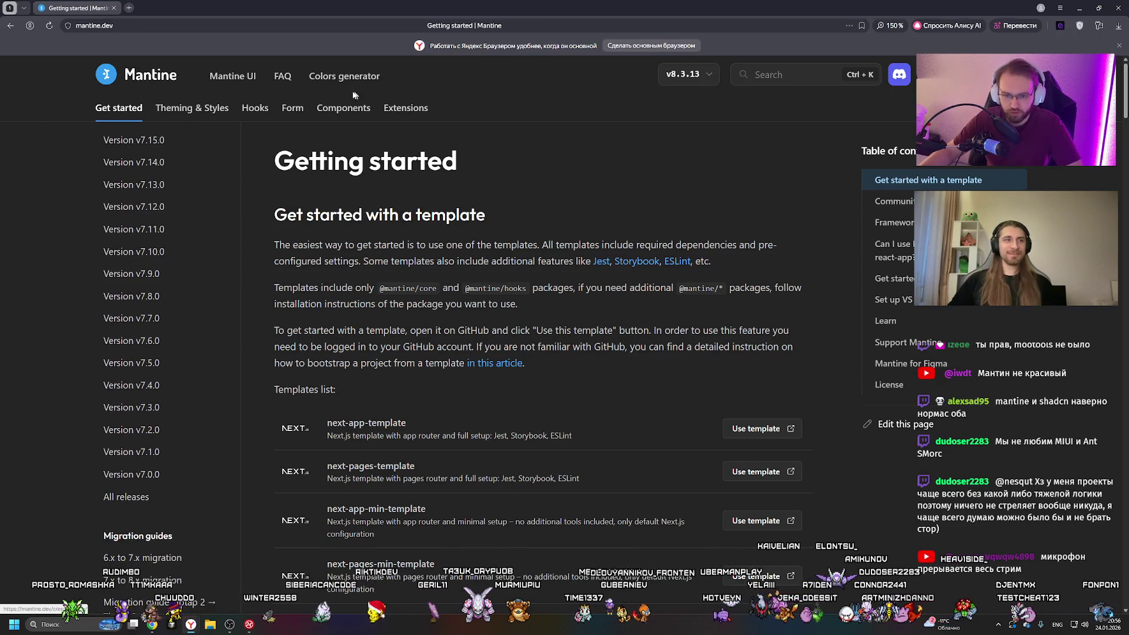
{"action": "scroll", "coordinate": [165, 177], "scroll_direction": "up", "scroll_amount": 6}
{"action": "left_click", "coordinate": [232, 76]}
{"action": "left_click", "coordinate": [11, 25]}
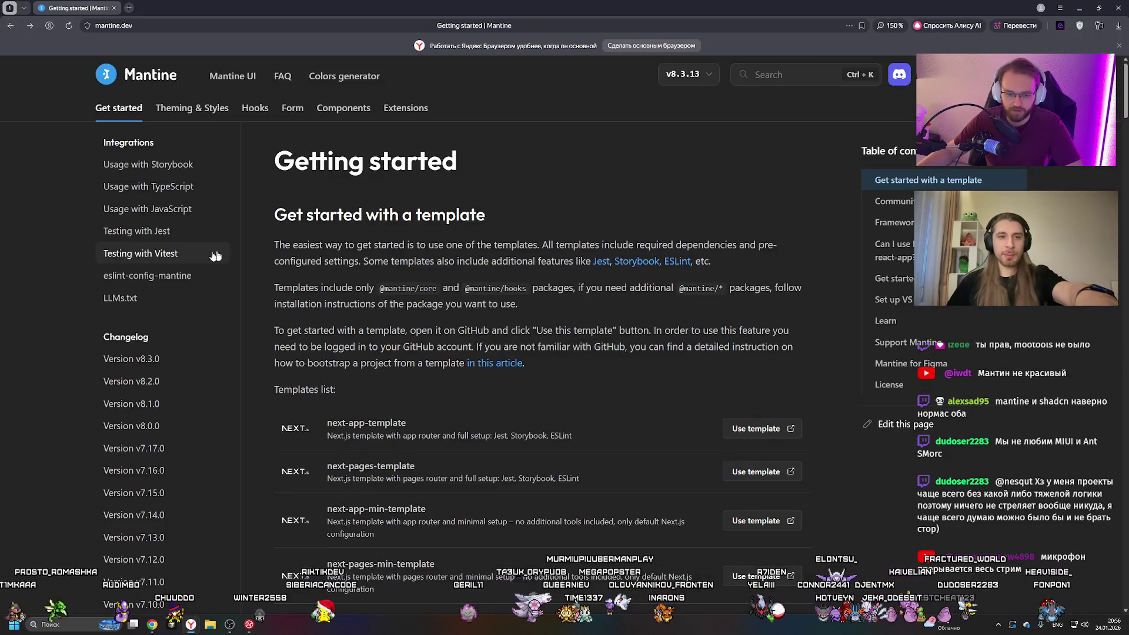
Open the Core components overview and browse the AppShell and ColorInput docs.
{"action": "left_click", "coordinate": [344, 108]}
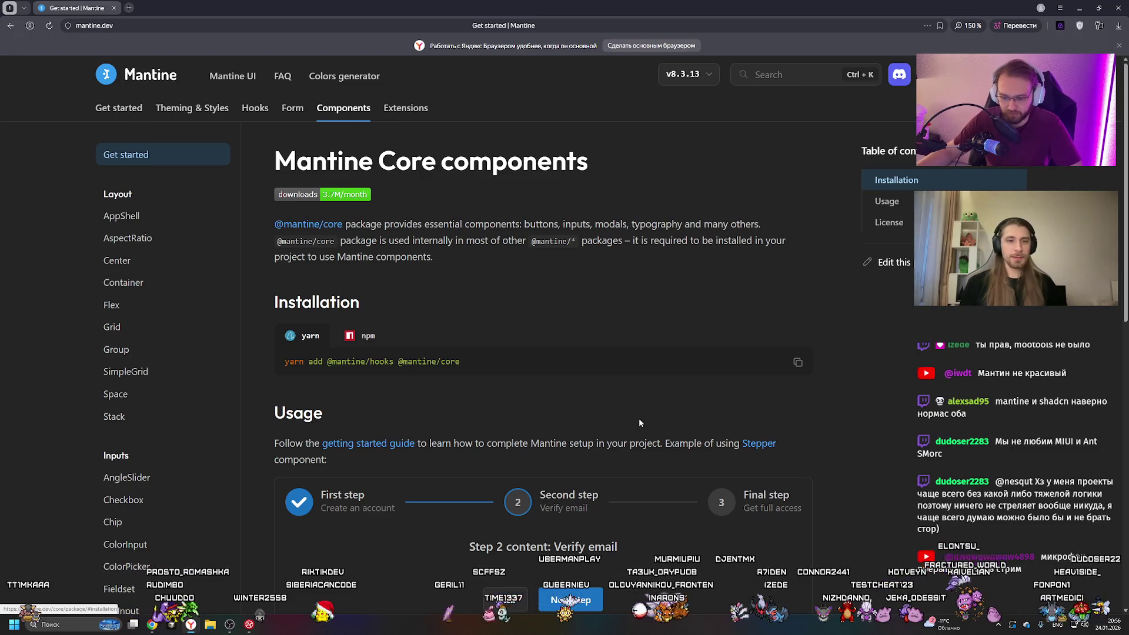
{"action": "scroll", "coordinate": [639, 418], "scroll_direction": "down", "scroll_amount": 2}
{"action": "left_click", "coordinate": [121, 216]}
{"action": "scroll", "coordinate": [530, 324], "scroll_direction": "down", "scroll_amount": 8}
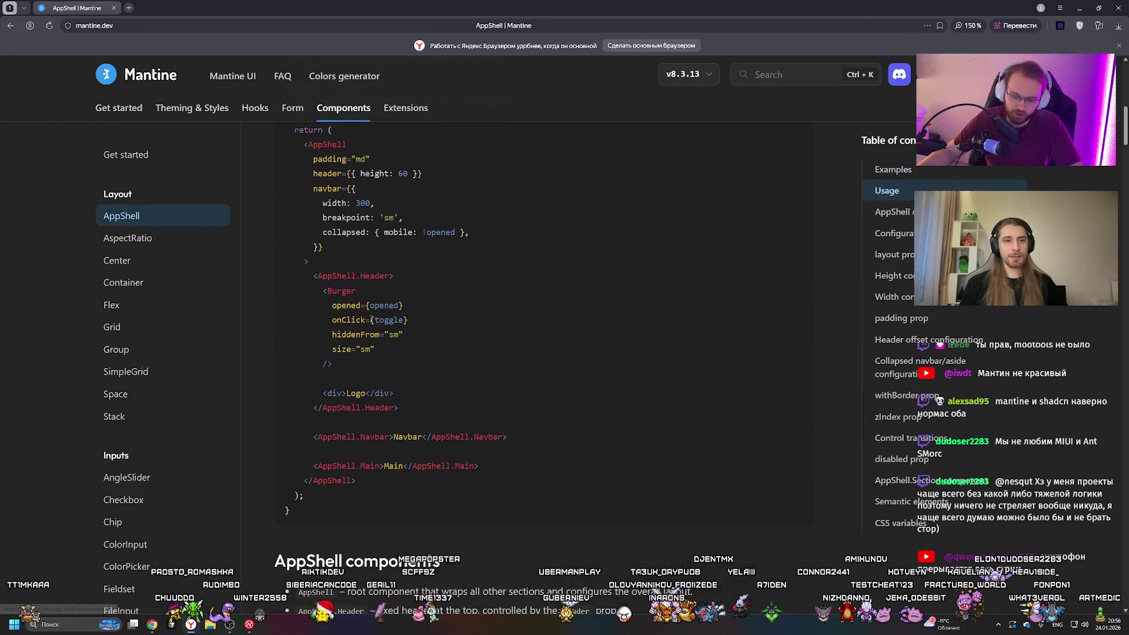
{"action": "scroll", "coordinate": [200, 327], "scroll_direction": "down", "scroll_amount": 4}
{"action": "left_click", "coordinate": [195, 323]}
{"action": "scroll", "coordinate": [464, 334], "scroll_direction": "down", "scroll_amount": 1}
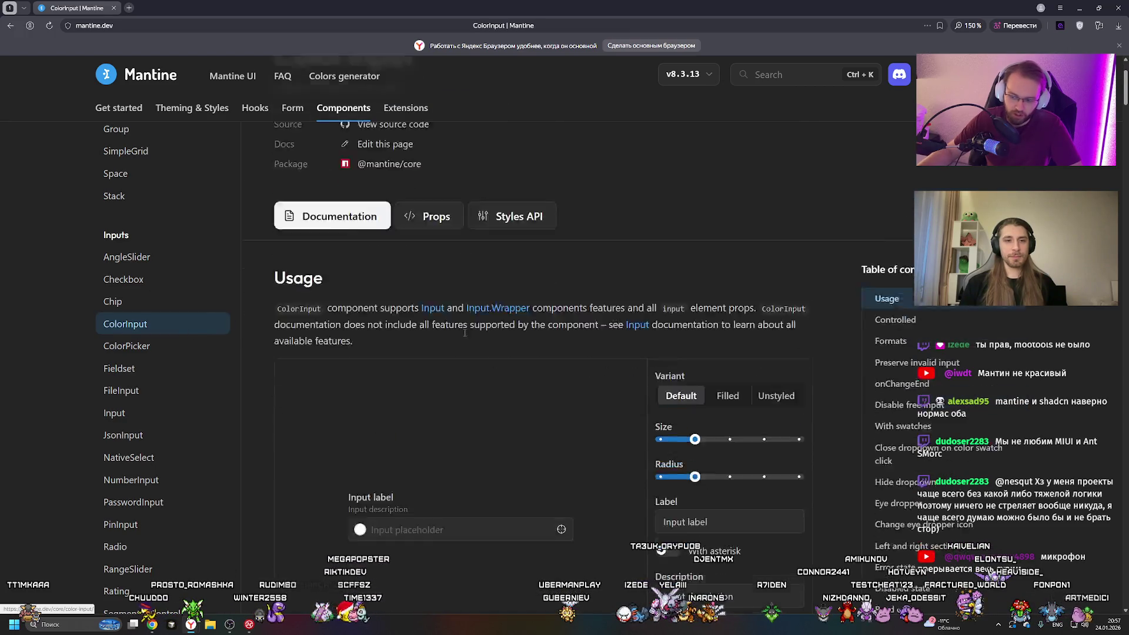
{"action": "scroll", "coordinate": [465, 334], "scroll_direction": "down", "scroll_amount": 2}
Browse the Checkbox component documentation page.
{"action": "left_click", "coordinate": [217, 279]}
{"action": "scroll", "coordinate": [466, 324], "scroll_direction": "down", "scroll_amount": 3}
{"action": "scroll", "coordinate": [466, 320], "scroll_direction": "down", "scroll_amount": 2}
{"action": "scroll", "coordinate": [403, 327], "scroll_direction": "up", "scroll_amount": 2}
{"action": "scroll", "coordinate": [162, 257], "scroll_direction": "up", "scroll_amount": 4}
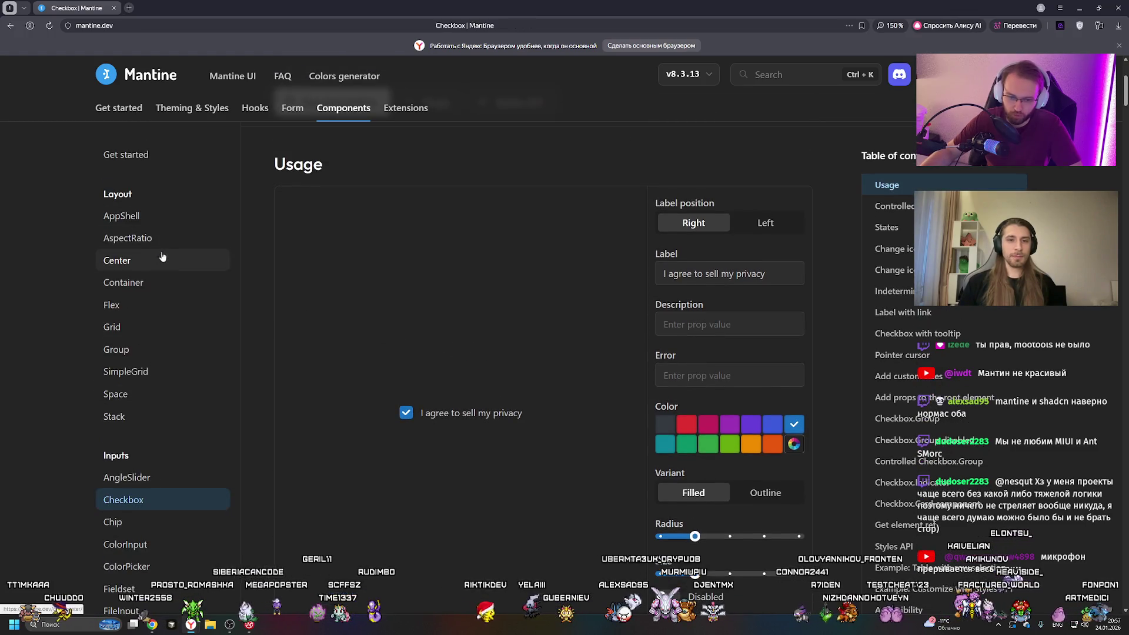
{"action": "scroll", "coordinate": [171, 265], "scroll_direction": "up", "scroll_amount": 3}
{"action": "scroll", "coordinate": [177, 214], "scroll_direction": "up", "scroll_amount": 1}
Return to the Core components overview, then open the MantineProvider theming docs.
{"action": "left_click", "coordinate": [135, 155]}
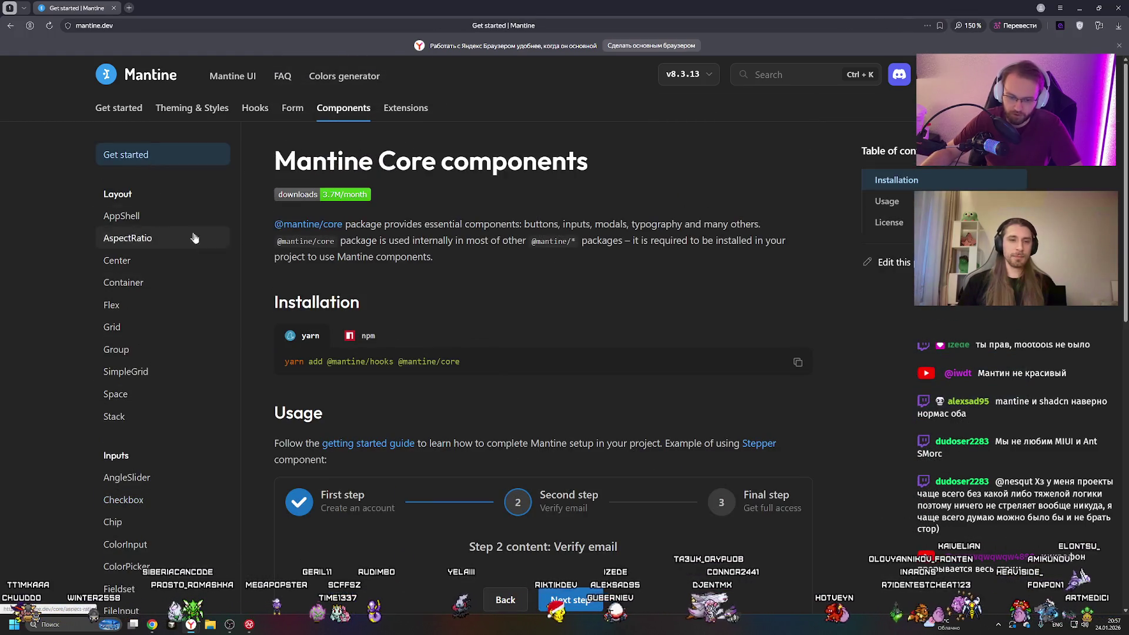
{"action": "scroll", "coordinate": [177, 247], "scroll_direction": "down", "scroll_amount": 2}
{"action": "scroll", "coordinate": [170, 247], "scroll_direction": "up", "scroll_amount": 2}
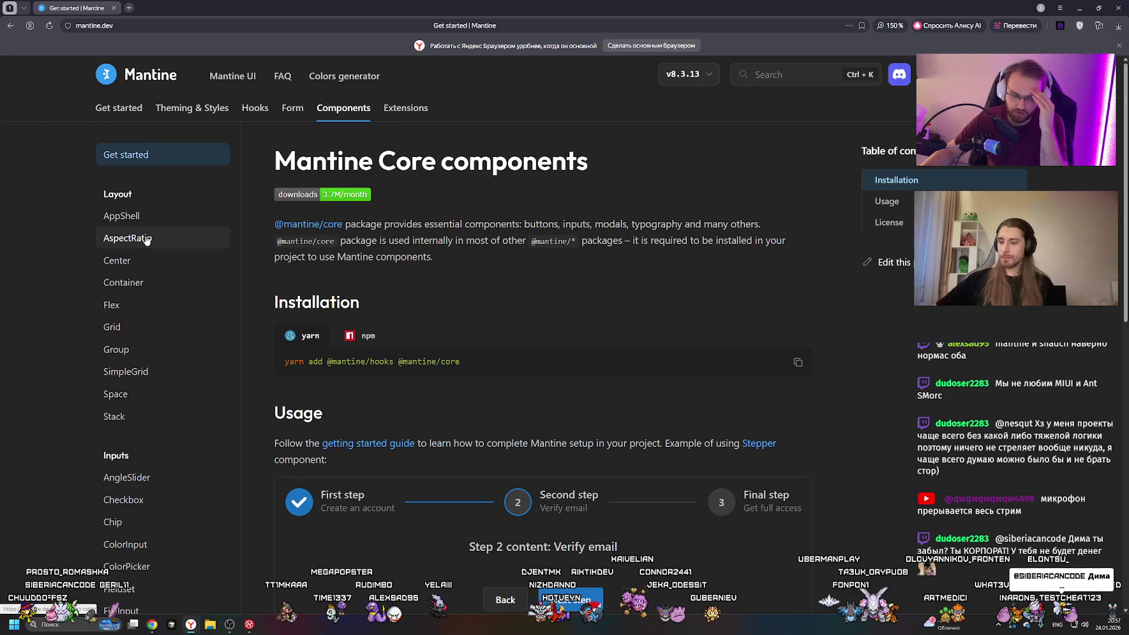
{"action": "left_click", "coordinate": [174, 116]}
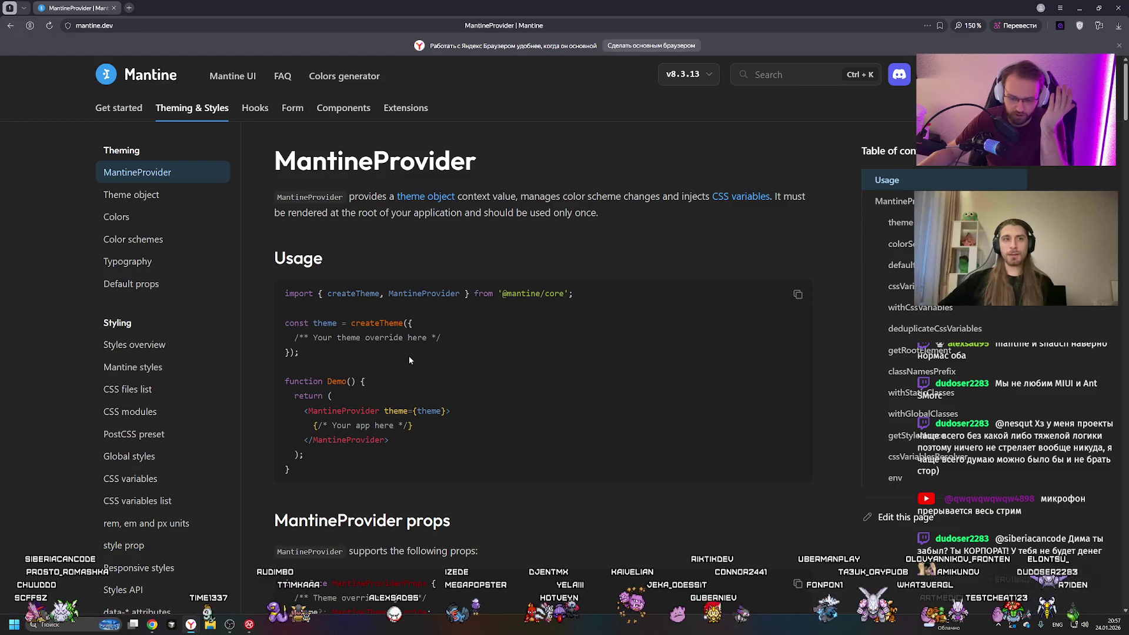
Scroll the MantineProvider page back to its Usage example, then switch to NGENUITY with Alt+Tab.
{"action": "scroll", "coordinate": [400, 349], "scroll_direction": "down", "scroll_amount": 5}
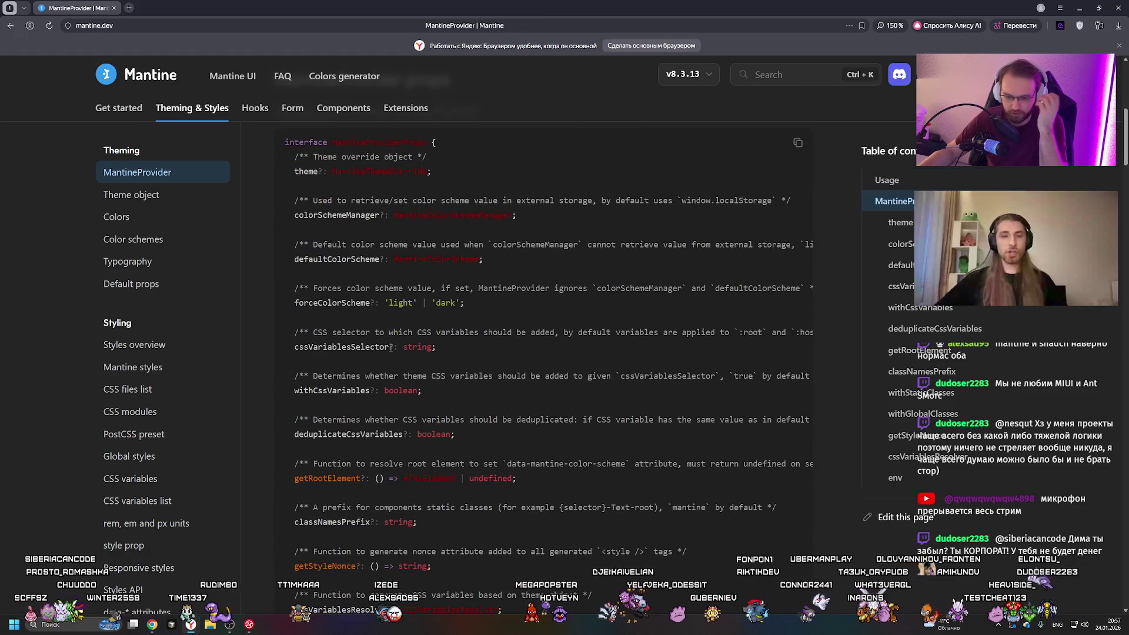
{"action": "scroll", "coordinate": [390, 348], "scroll_direction": "down", "scroll_amount": 5}
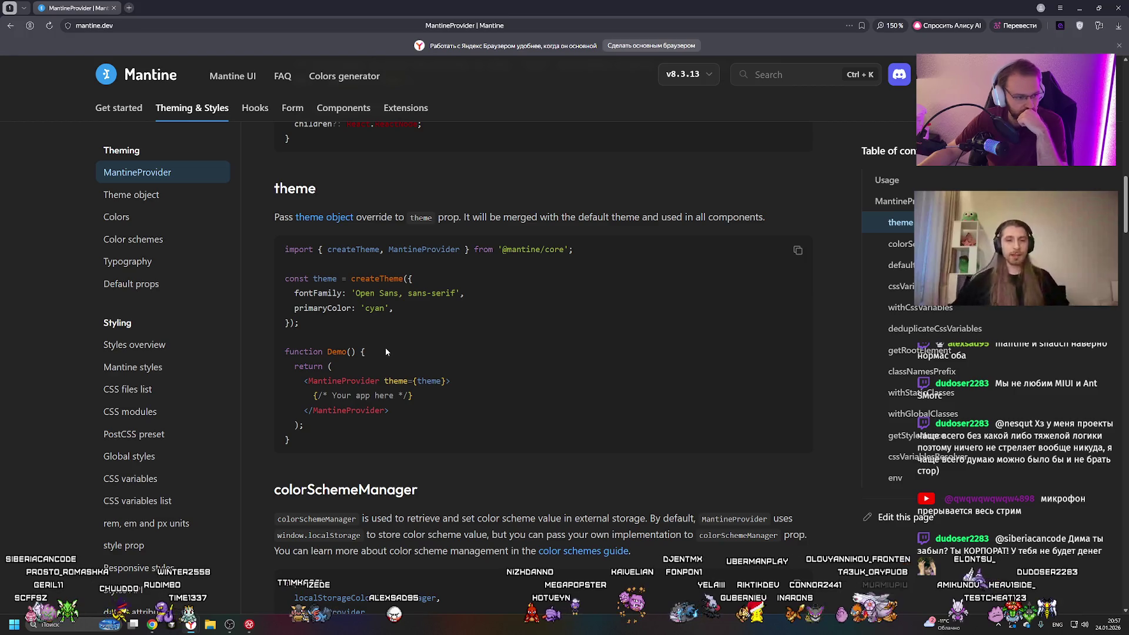
{"action": "scroll", "coordinate": [390, 348], "scroll_direction": "up", "scroll_amount": 10}
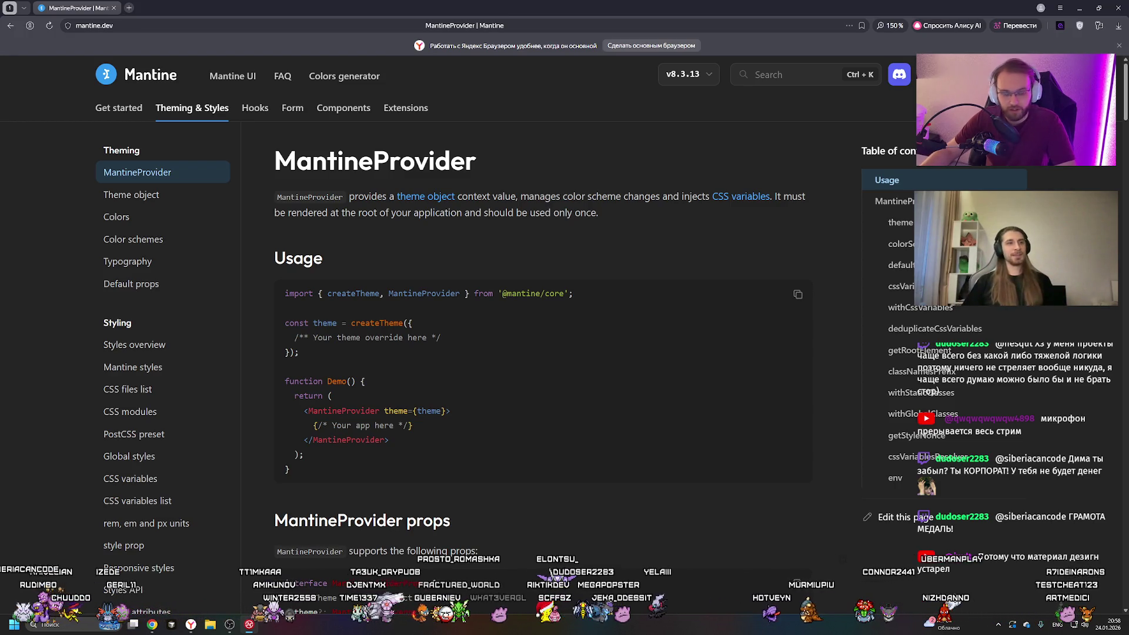
{"action": "key", "text": "alt+Tab"}
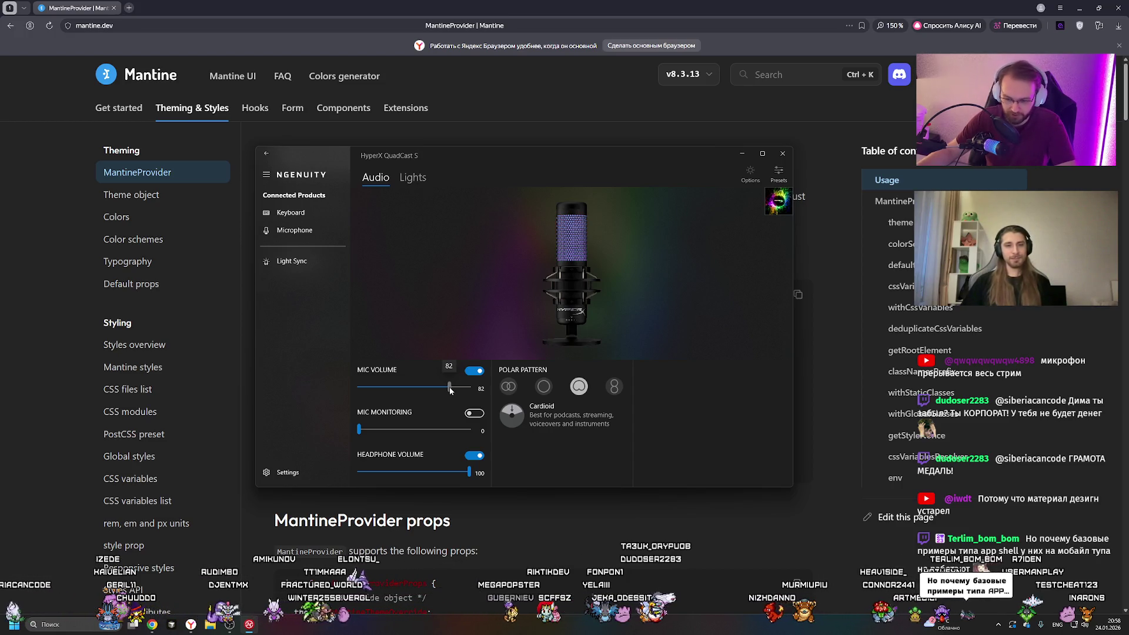
Lower the mic volume from 82 down to 40, then bring it back to 80.
{"action": "left_click_drag", "start_coordinate": [449, 387], "coordinate": [424, 387]}
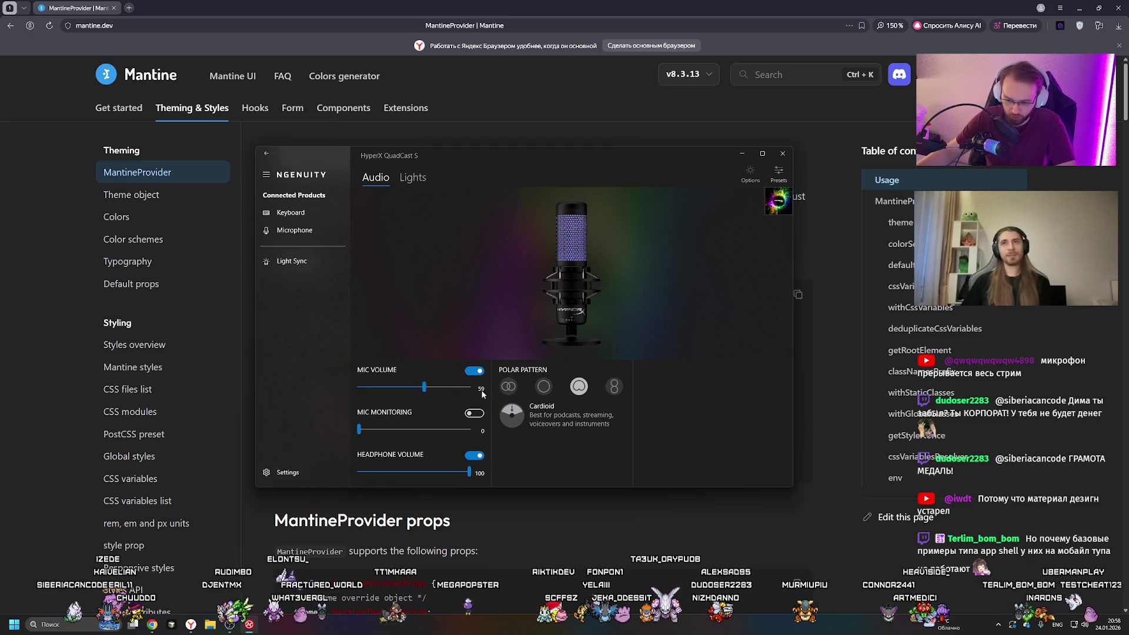
{"action": "key", "text": "Left"}
{"action": "key", "text": "Left"}
{"action": "key", "text": "Left"}
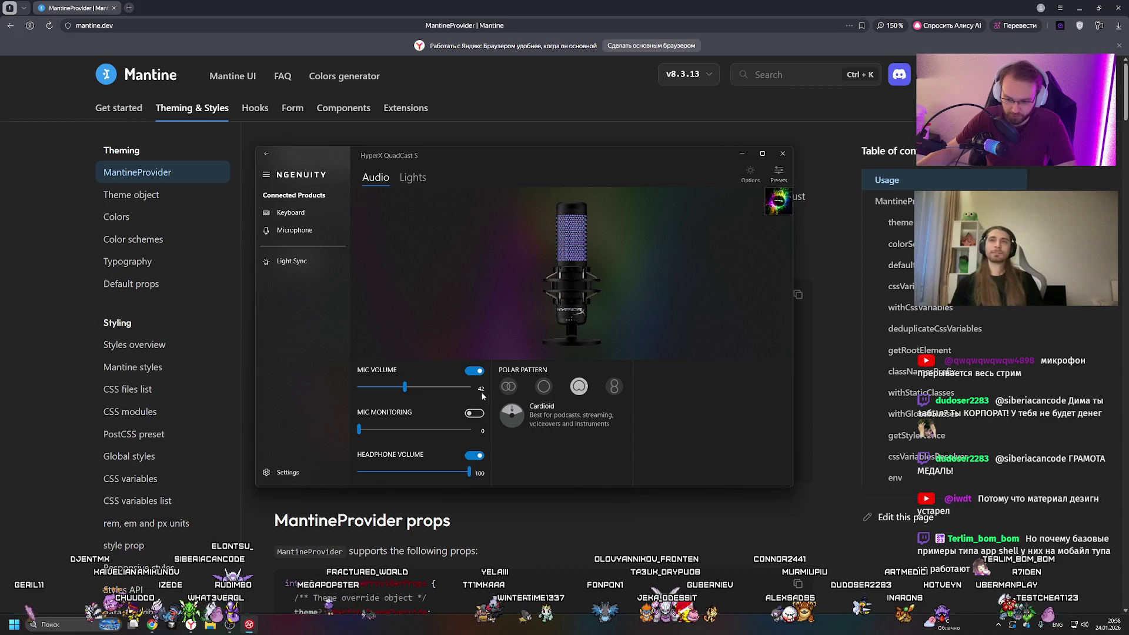
{"action": "key", "text": "Left"}
{"action": "key", "text": "Left"}
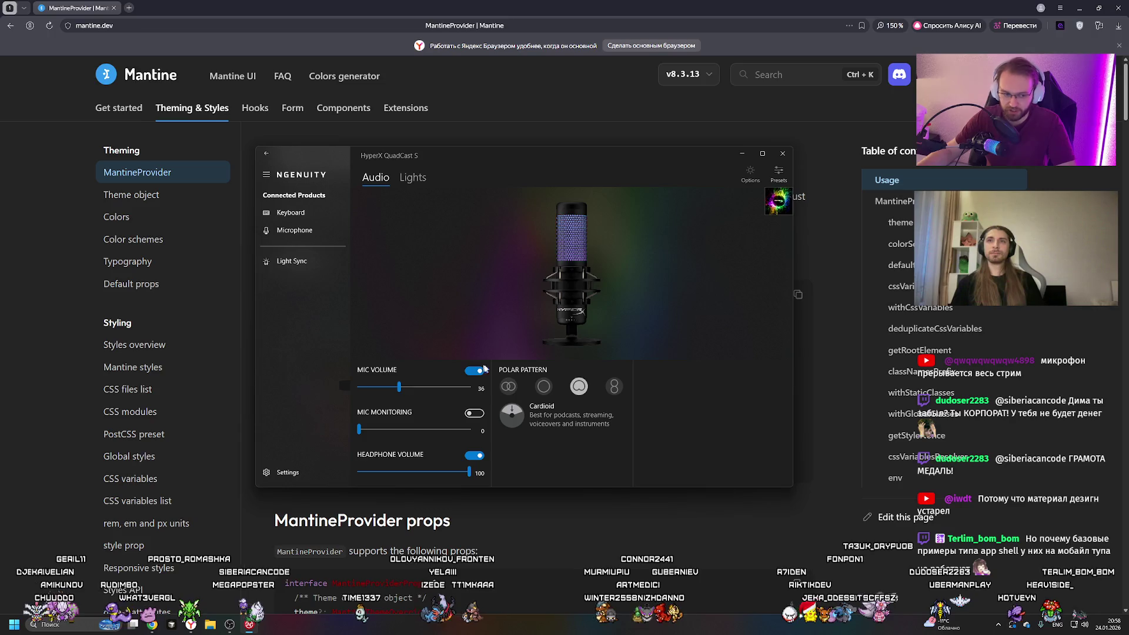
{"action": "left_click", "coordinate": [448, 387]}
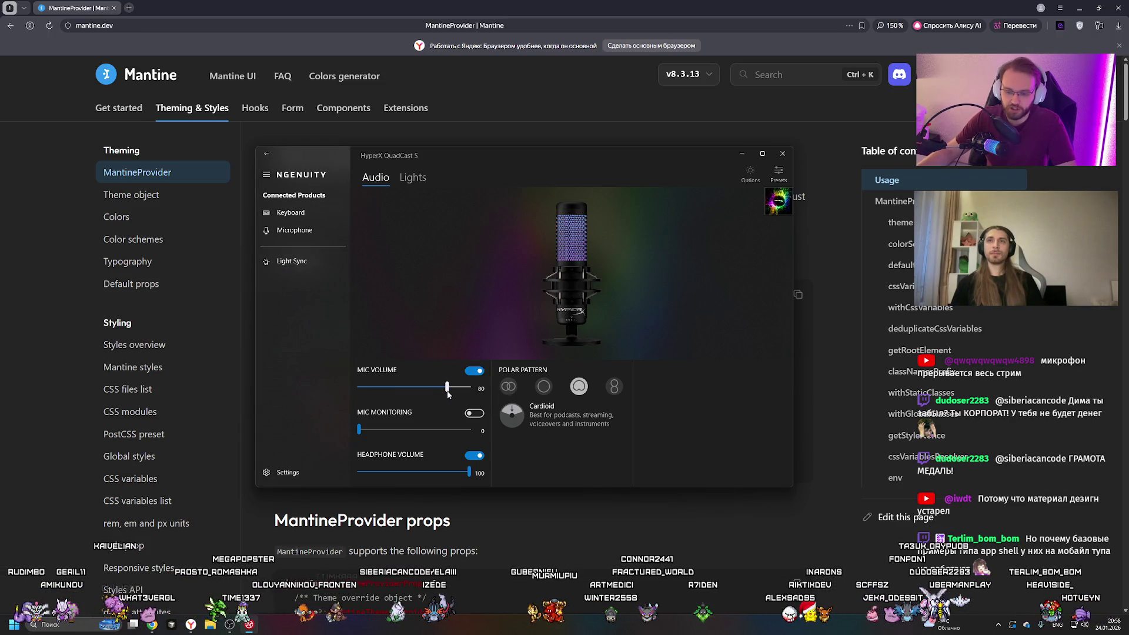
Scroll and click the Mic Volume slider, settling it between 78 and 85.
{"action": "scroll", "coordinate": [488, 394], "scroll_direction": "down", "scroll_amount": 3}
{"action": "scroll", "coordinate": [480, 393], "scroll_direction": "down", "scroll_amount": 3}
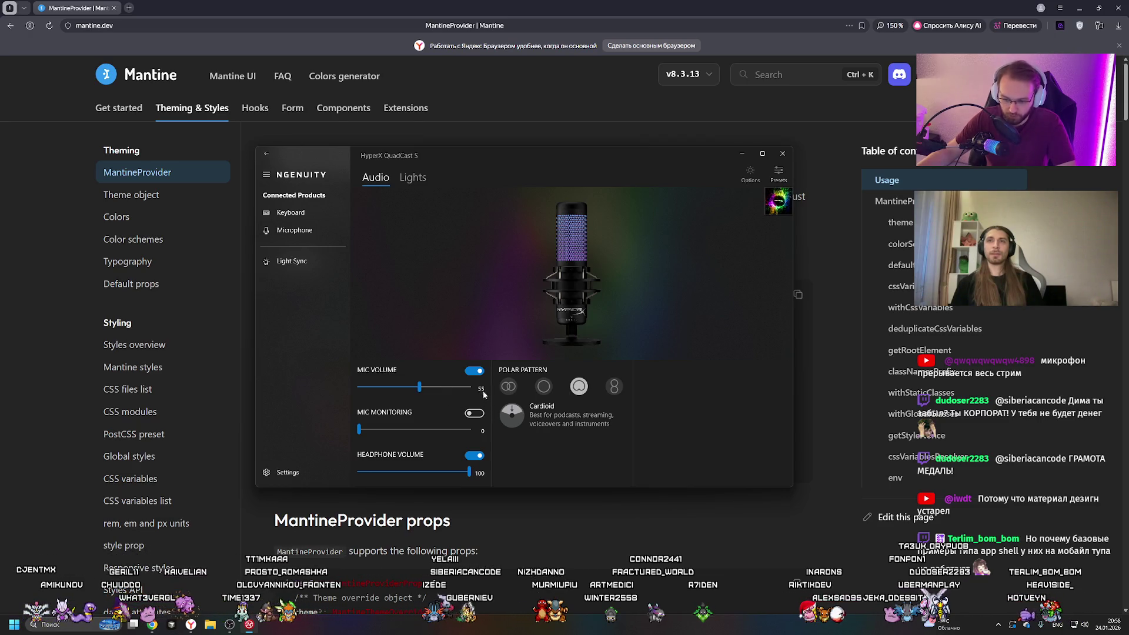
{"action": "scroll", "coordinate": [491, 395], "scroll_direction": "down", "scroll_amount": 1}
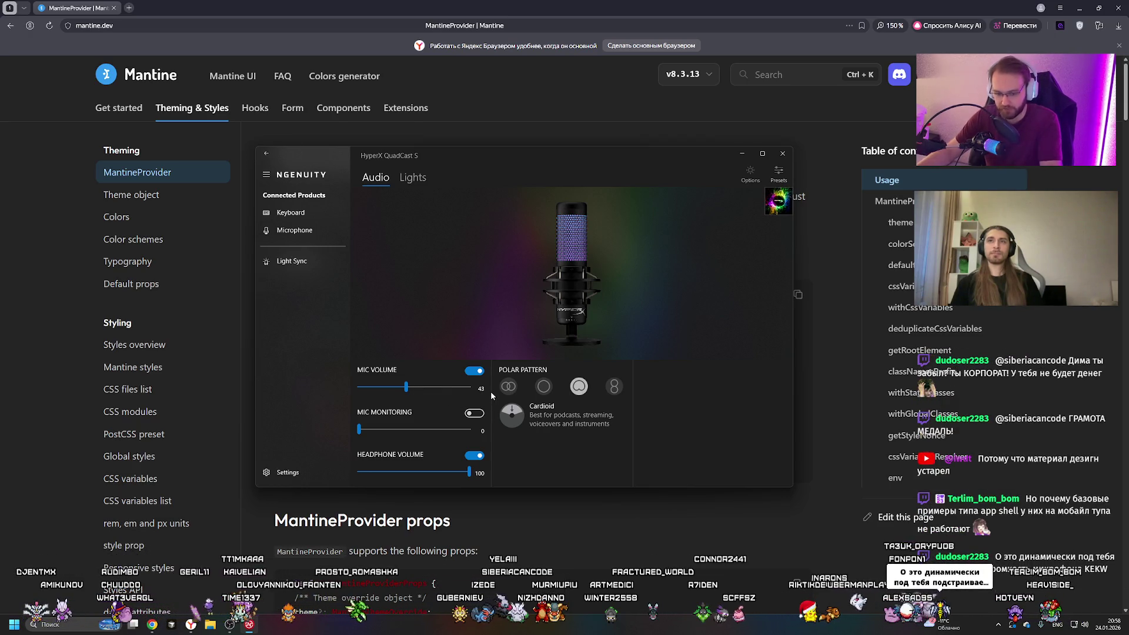
{"action": "scroll", "coordinate": [492, 389], "scroll_direction": "down", "scroll_amount": 1}
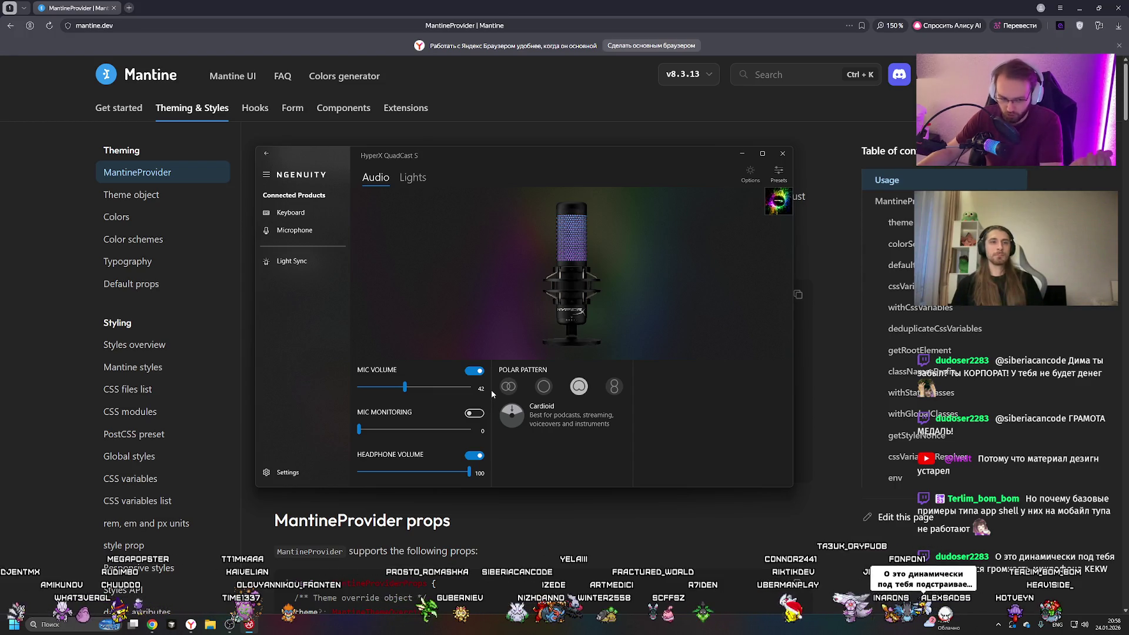
{"action": "scroll", "coordinate": [485, 391], "scroll_direction": "down", "scroll_amount": 3}
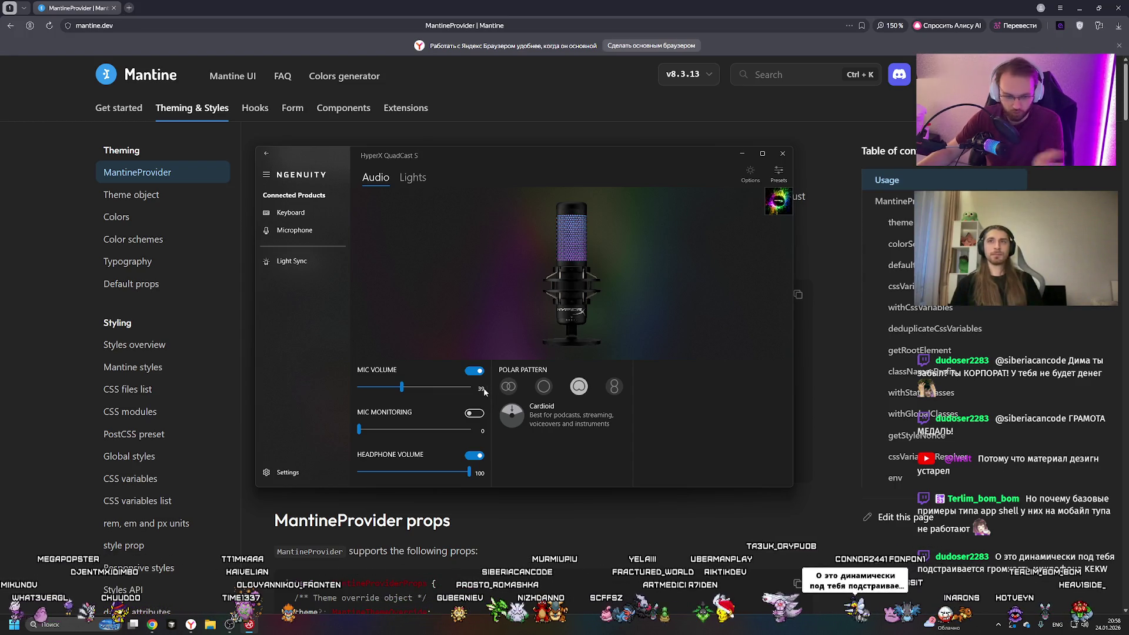
{"action": "scroll", "coordinate": [484, 391], "scroll_direction": "down", "scroll_amount": 3}
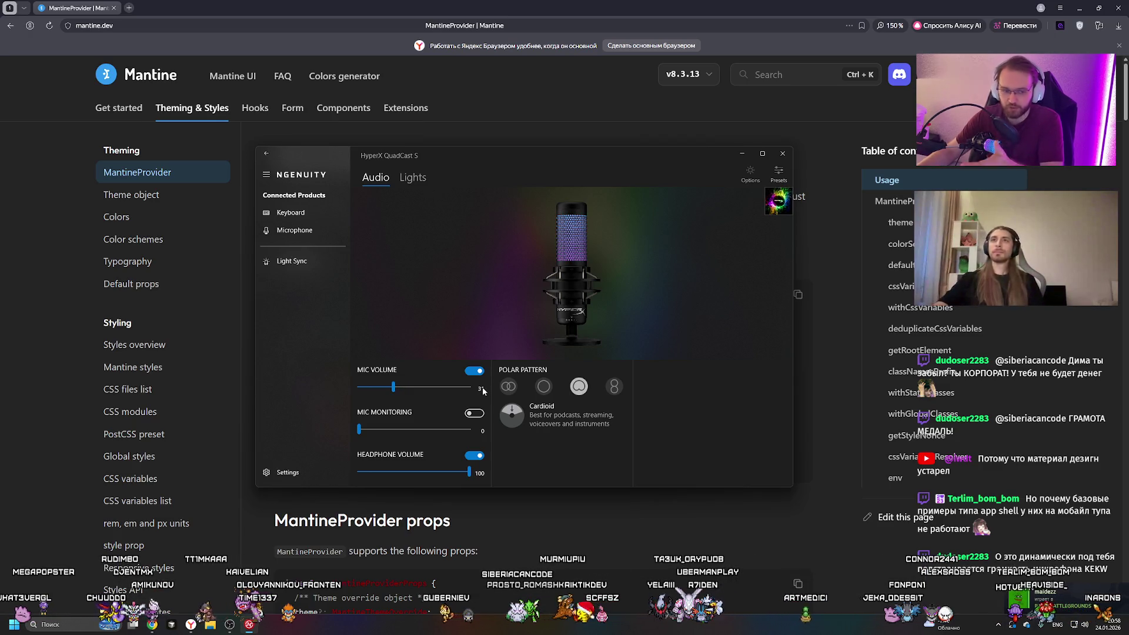
{"action": "scroll", "coordinate": [482, 390], "scroll_direction": "down", "scroll_amount": 2}
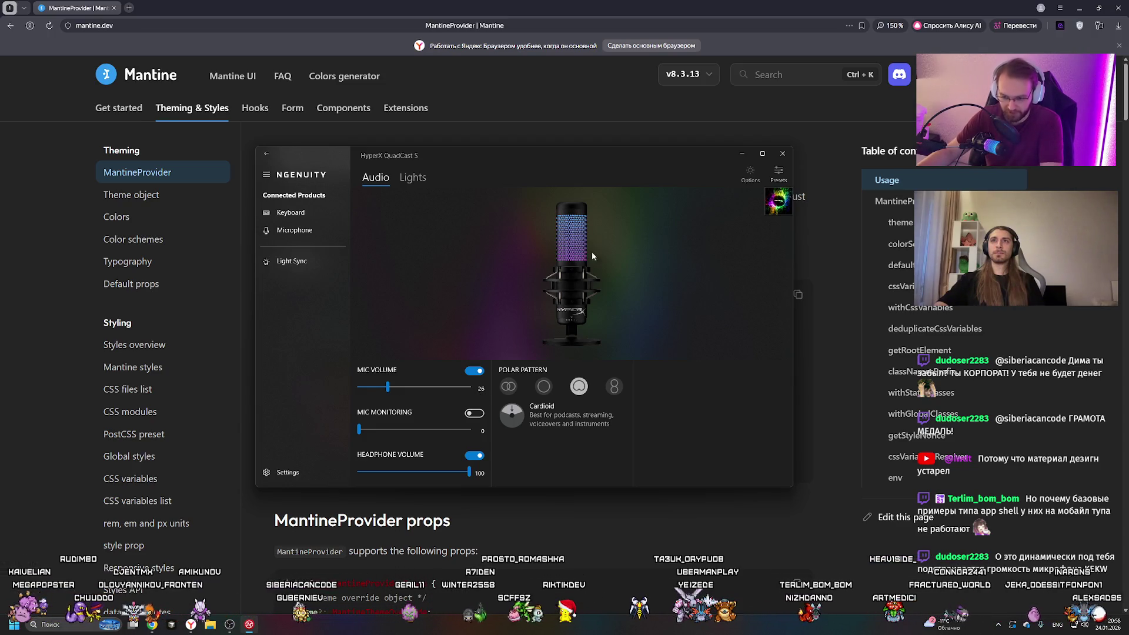
{"action": "left_click", "coordinate": [446, 387]}
{"action": "left_click", "coordinate": [453, 387]}
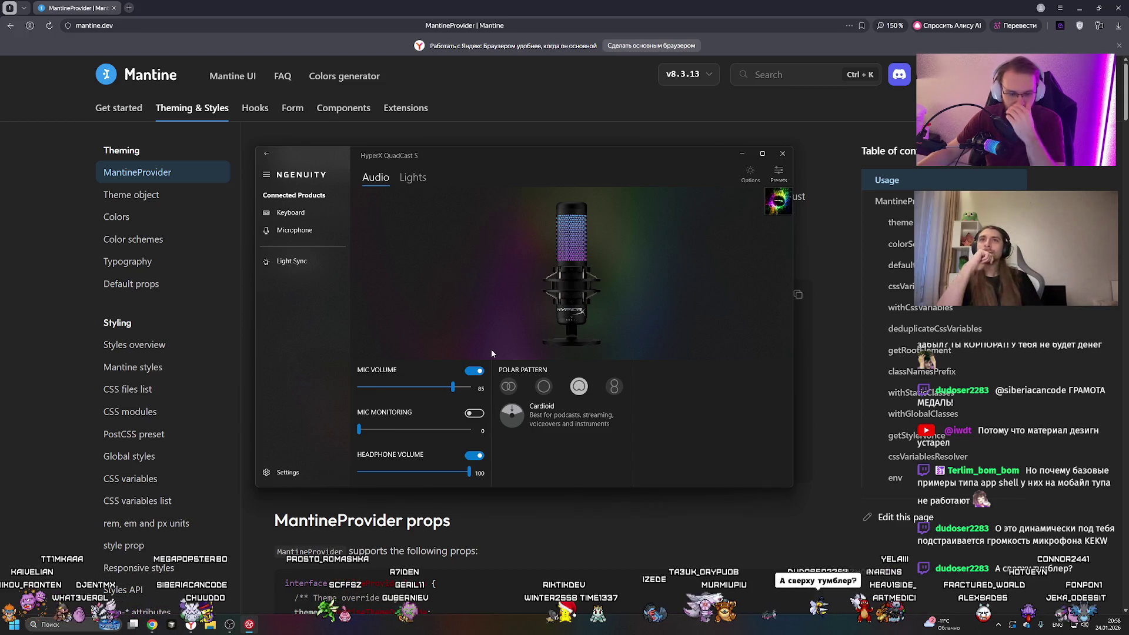
Drop mic volume to 59, check the lighting Options and Presets flyouts, and raise volume to 83.
{"action": "left_click", "coordinate": [424, 387]}
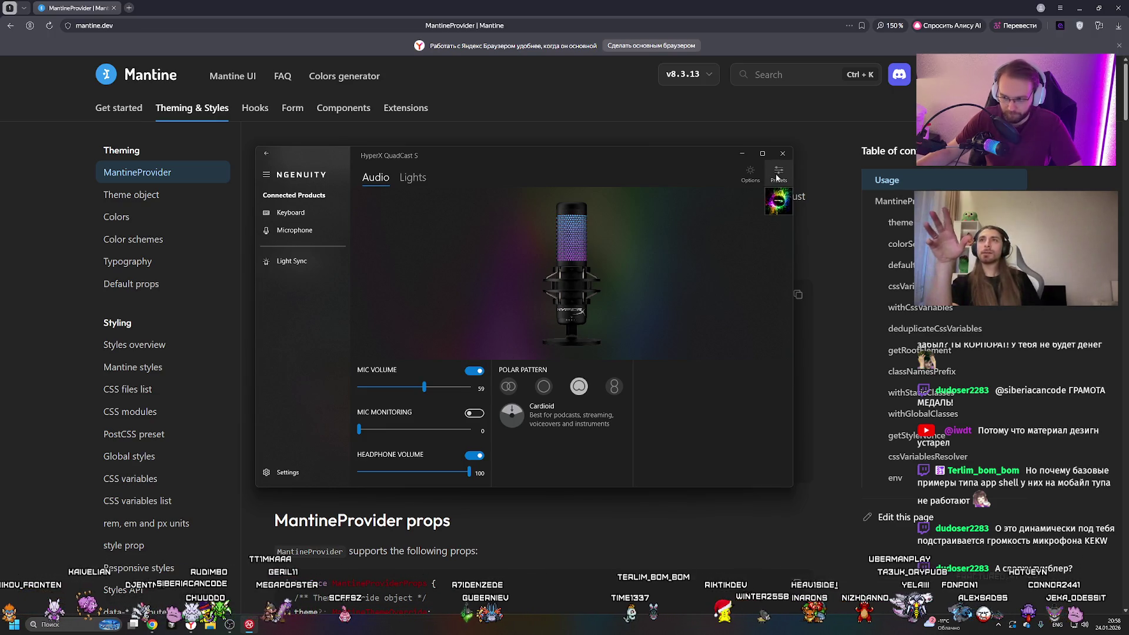
{"action": "left_click", "coordinate": [751, 173]}
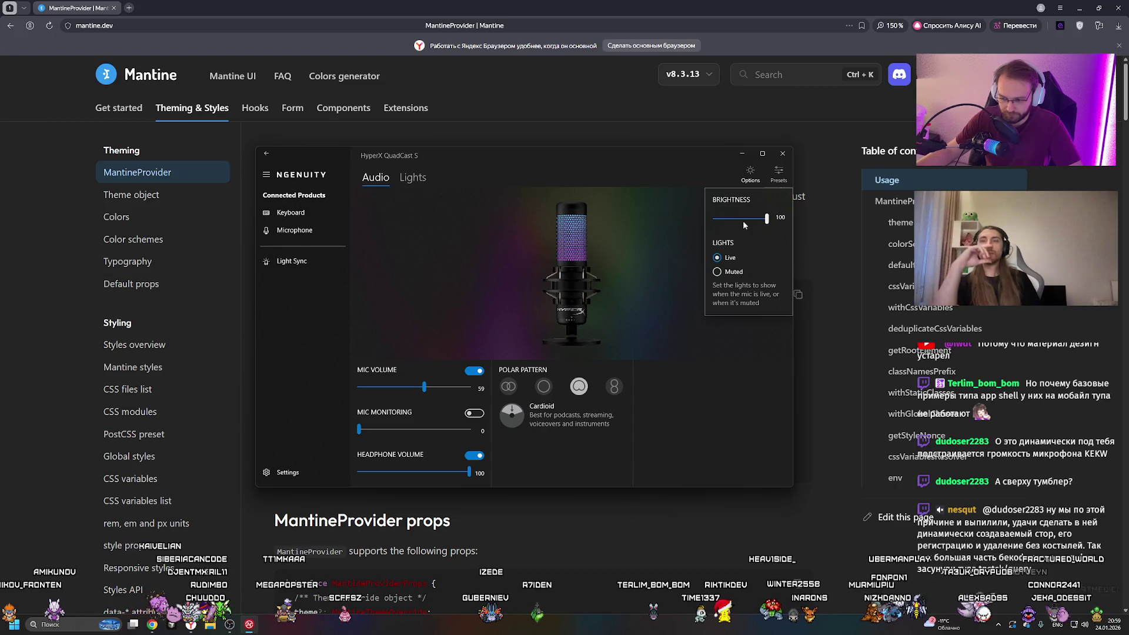
{"action": "left_click", "coordinate": [780, 173]}
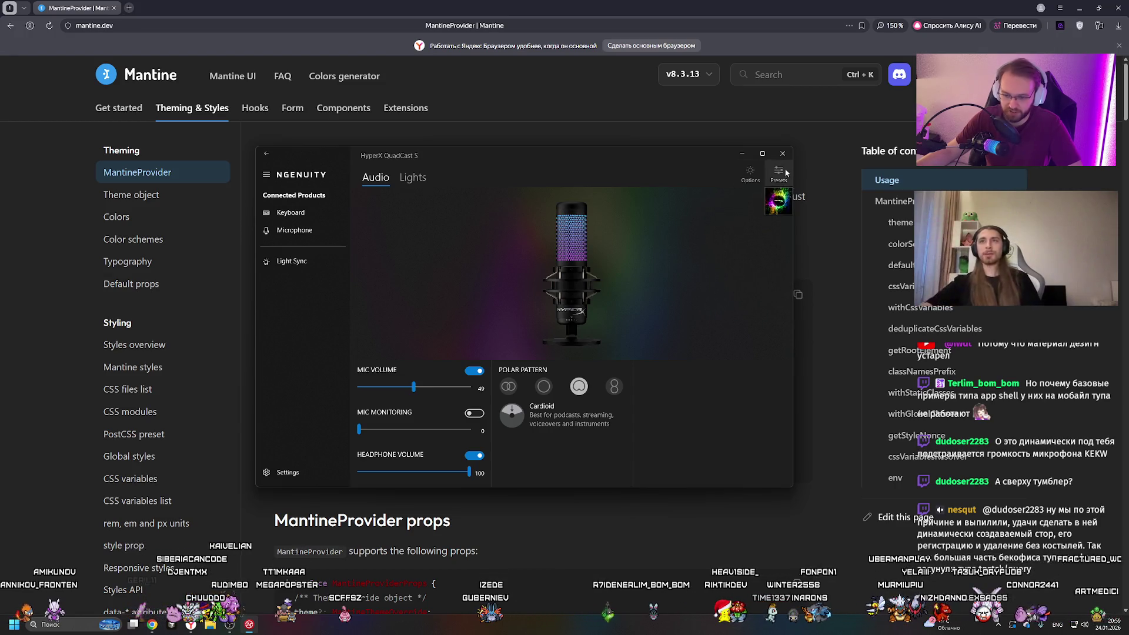
{"action": "left_click", "coordinate": [451, 387]}
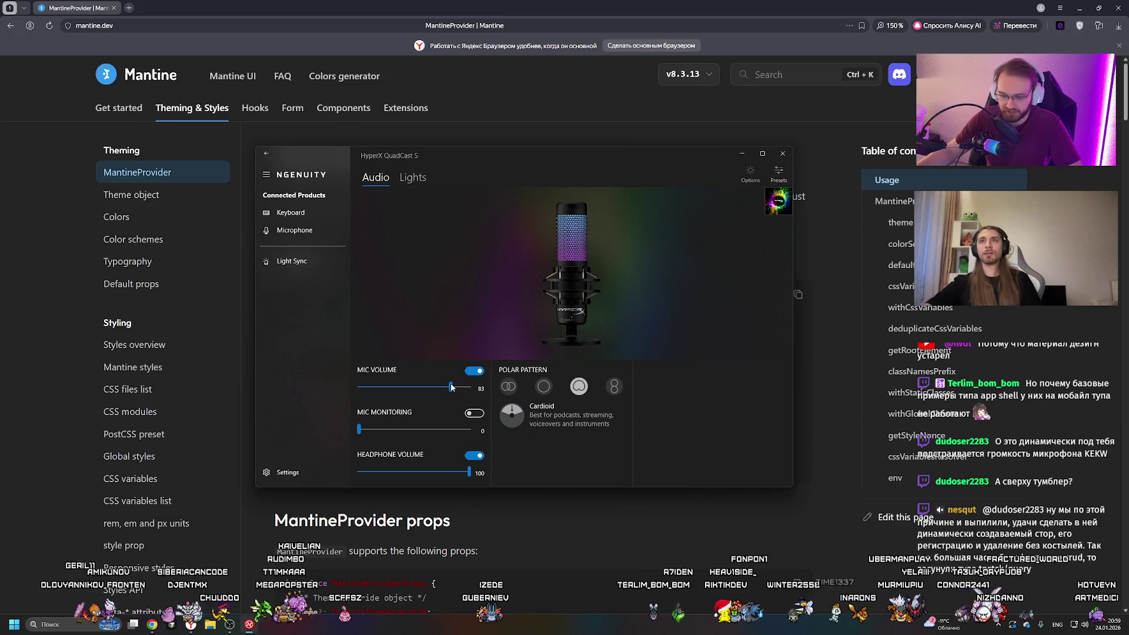
{"action": "left_click", "coordinate": [751, 174]}
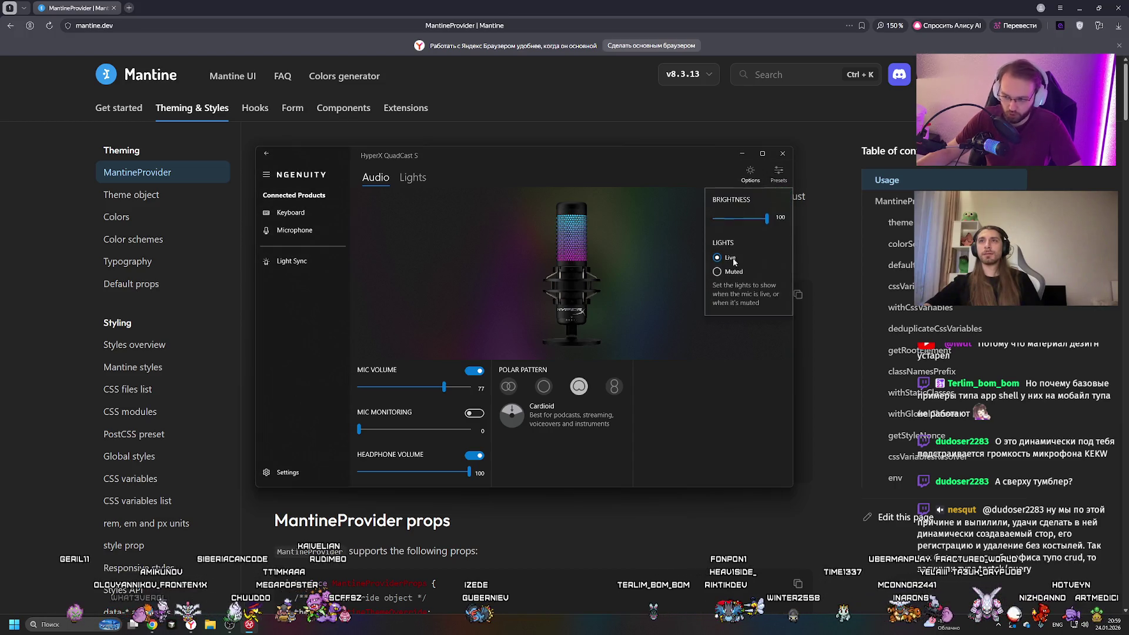
{"action": "left_click", "coordinate": [627, 294]}
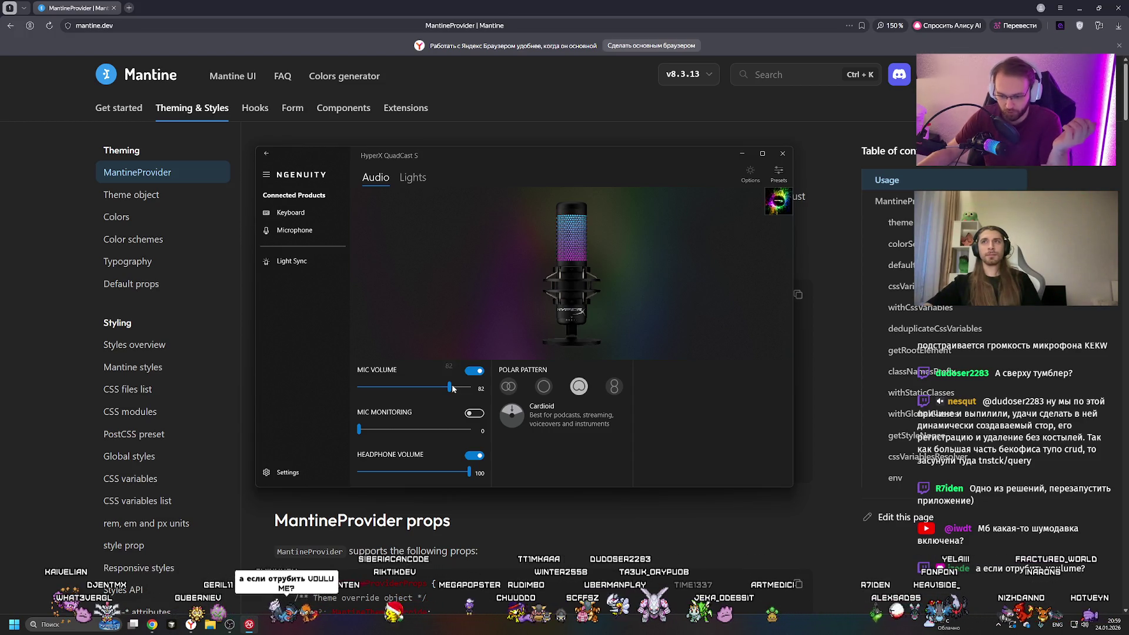
Adjust Mic Volume between 76 and 89, finally leaving it at 80.
{"action": "left_click", "coordinate": [448, 388]}
{"action": "left_click", "coordinate": [473, 373]}
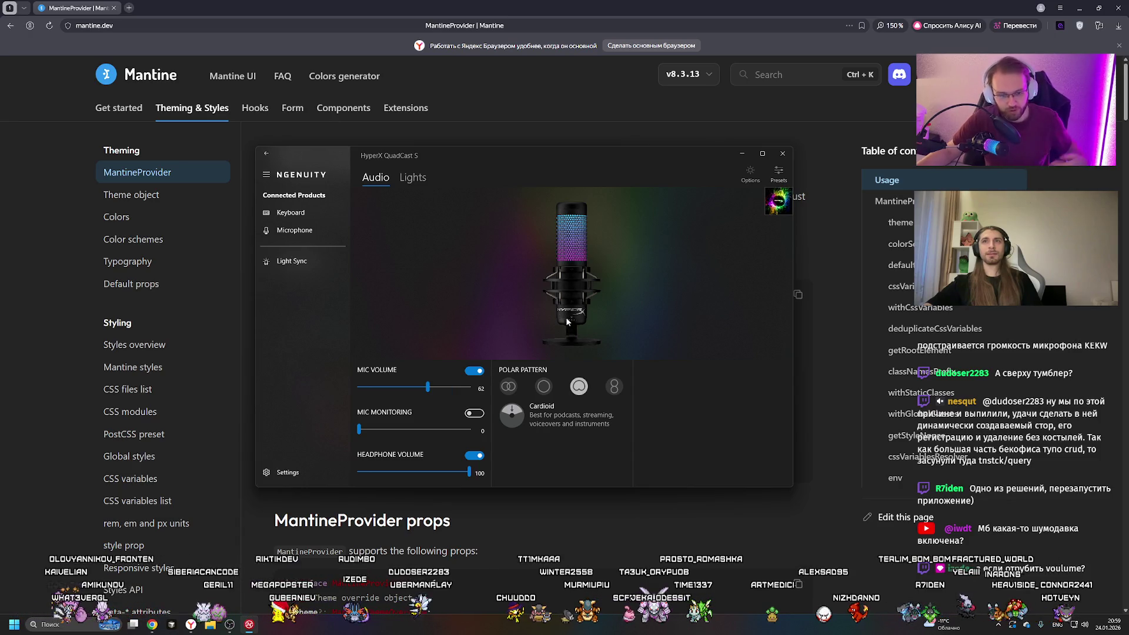
{"action": "left_click", "coordinate": [457, 386]}
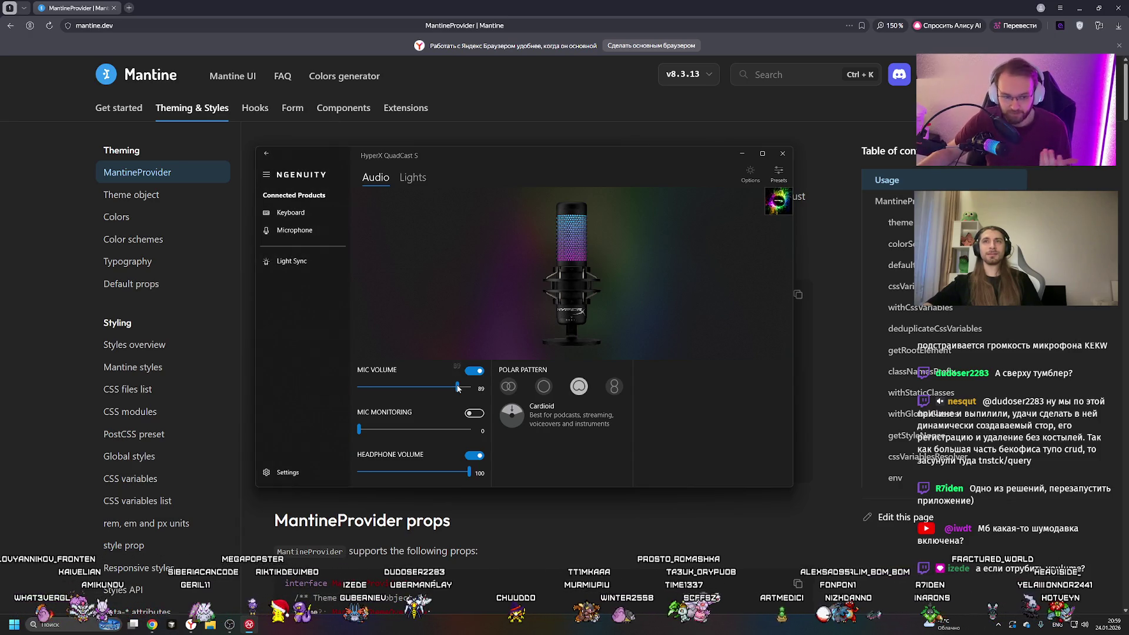
{"action": "left_click_drag", "start_coordinate": [456, 388], "coordinate": [444, 388]}
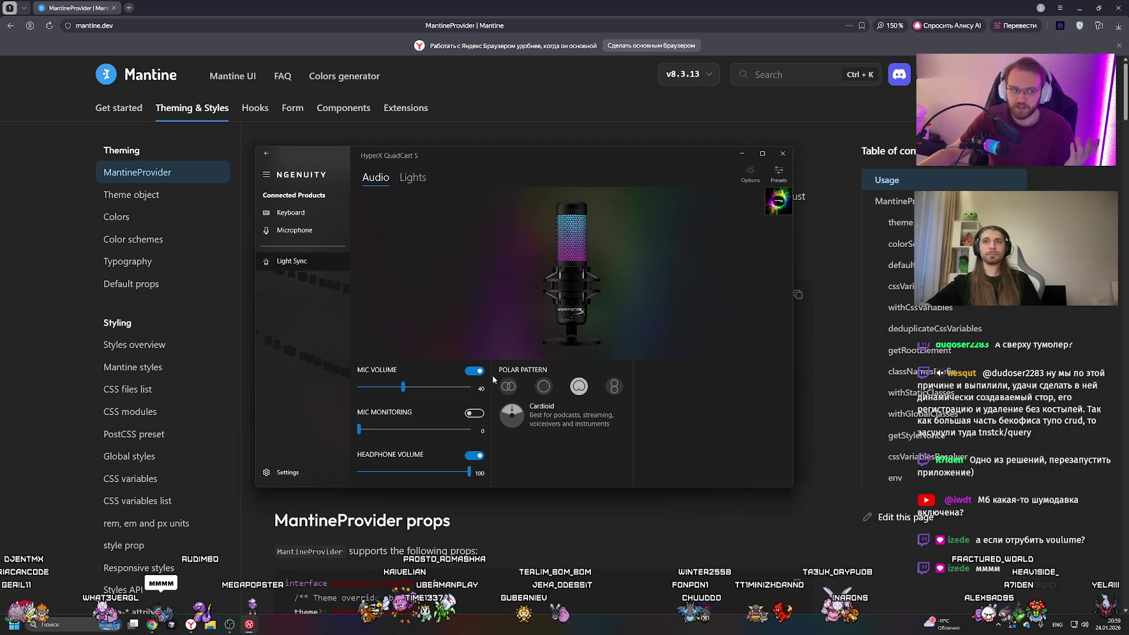
{"action": "left_click", "coordinate": [454, 387]}
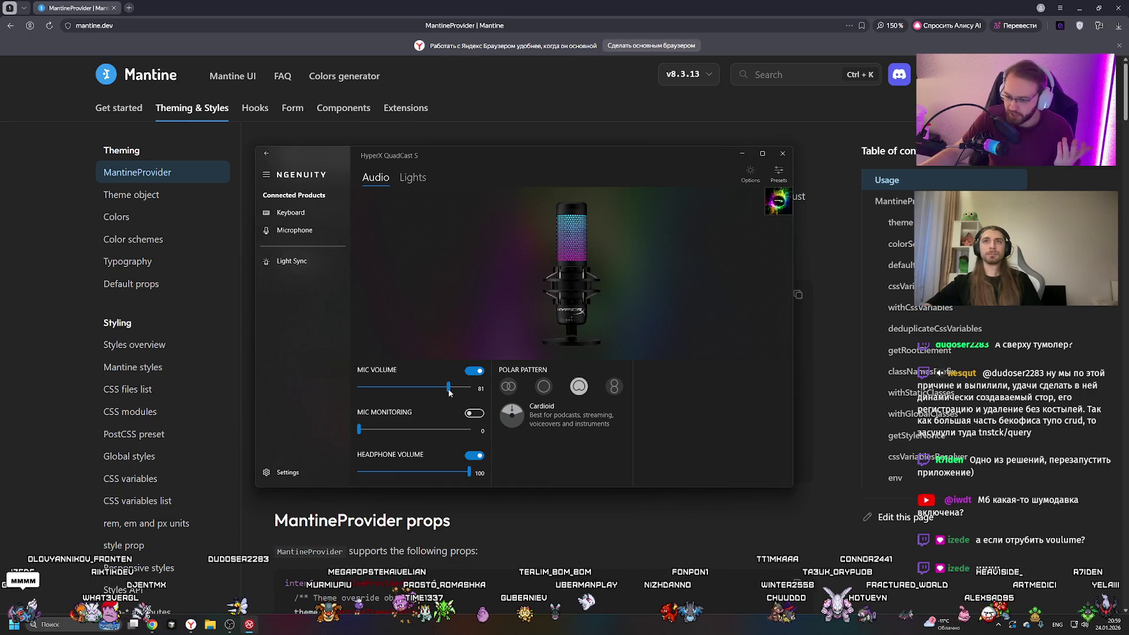
{"action": "mouse_move", "coordinate": [449, 393]}
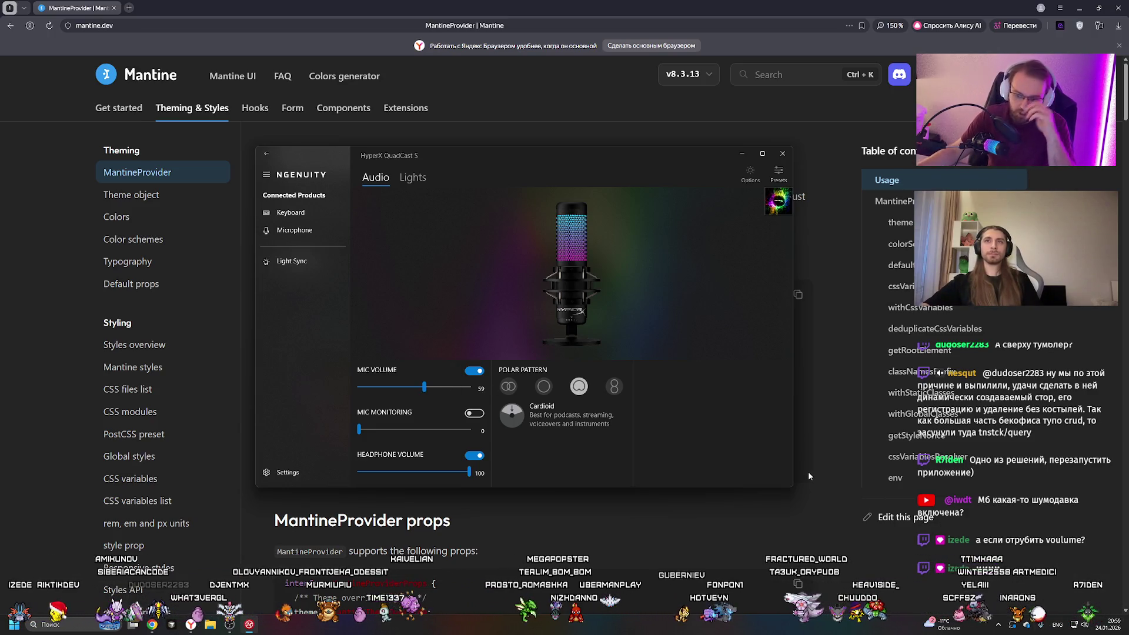
{"action": "left_click", "coordinate": [445, 387]}
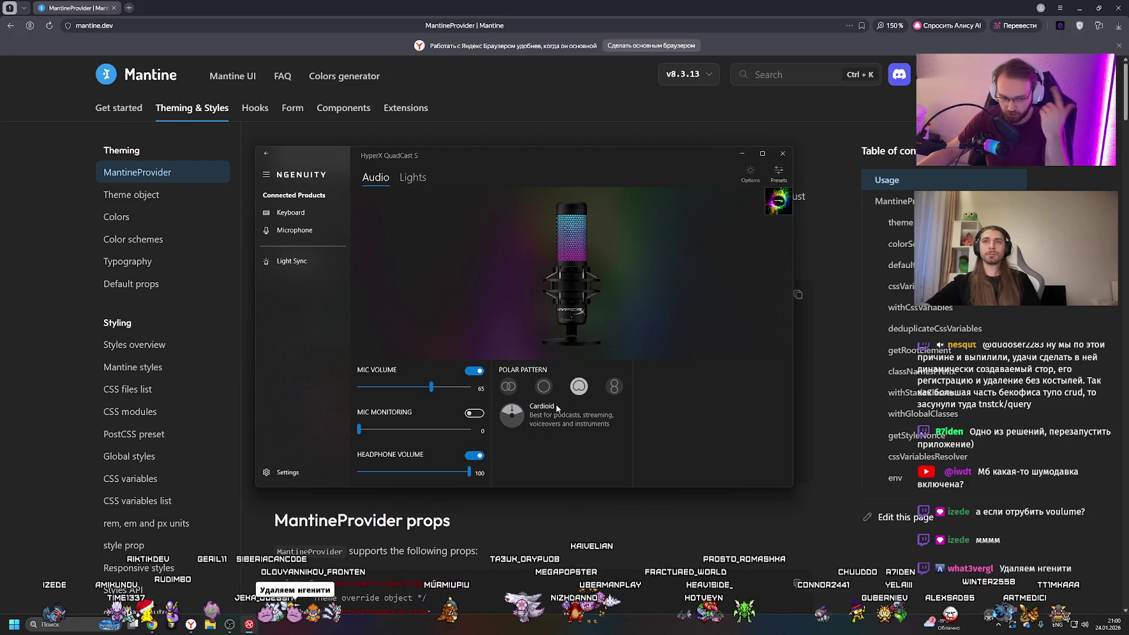
{"action": "left_click", "coordinate": [449, 387]}
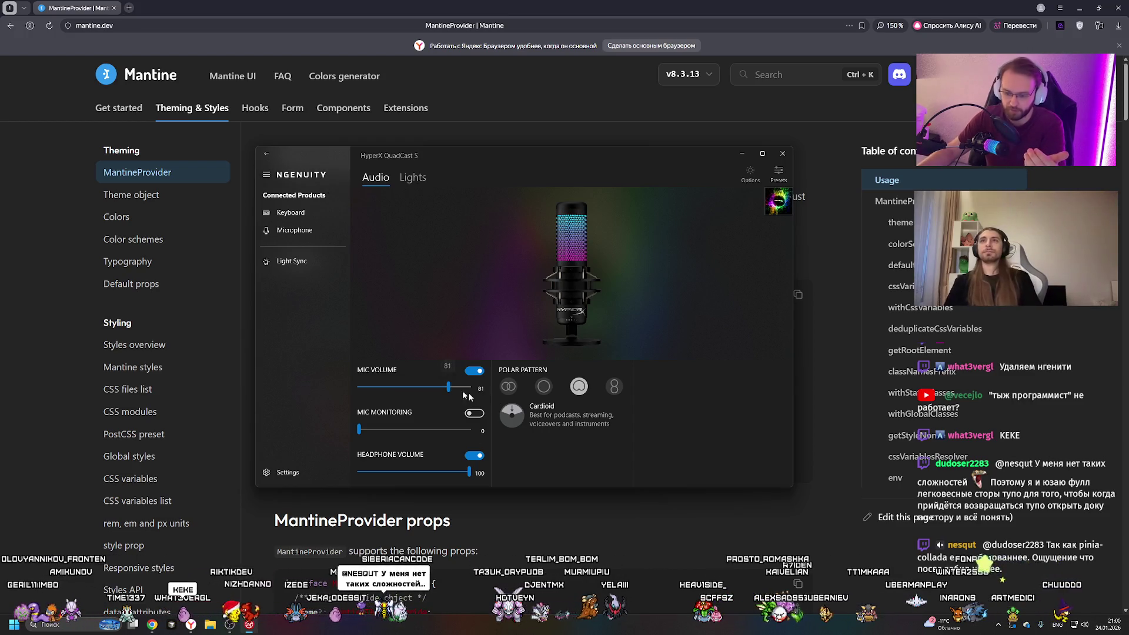
{"action": "left_click", "coordinate": [998, 625]}
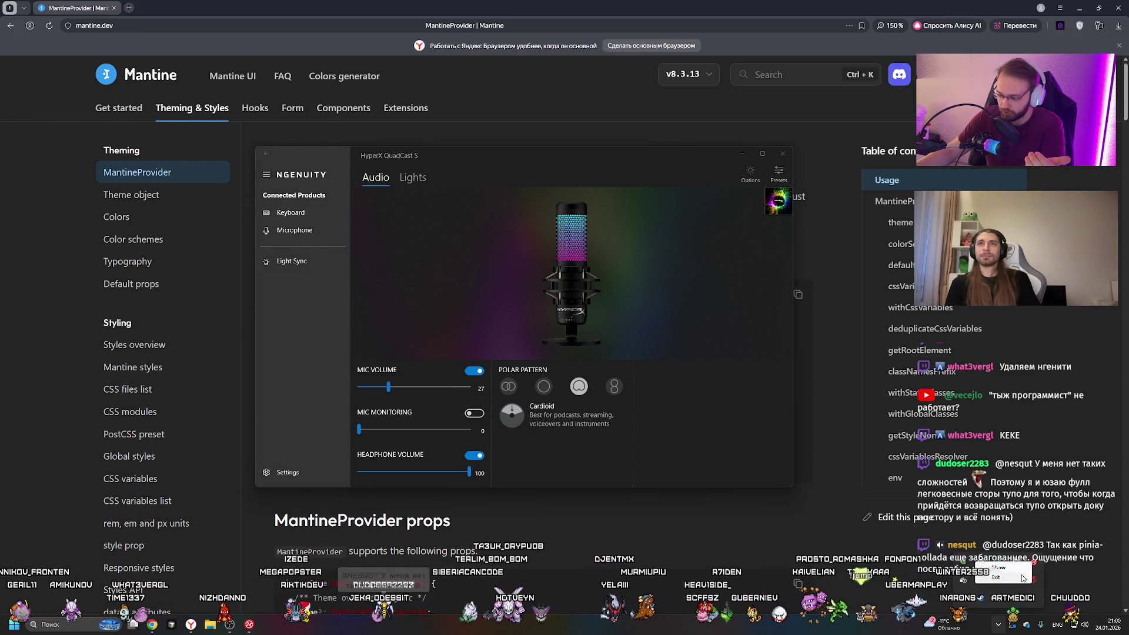
Bring the browser forward, then search 'ngenuity' and launch HyperX NGENUITY.
{"action": "left_click", "coordinate": [800, 461]}
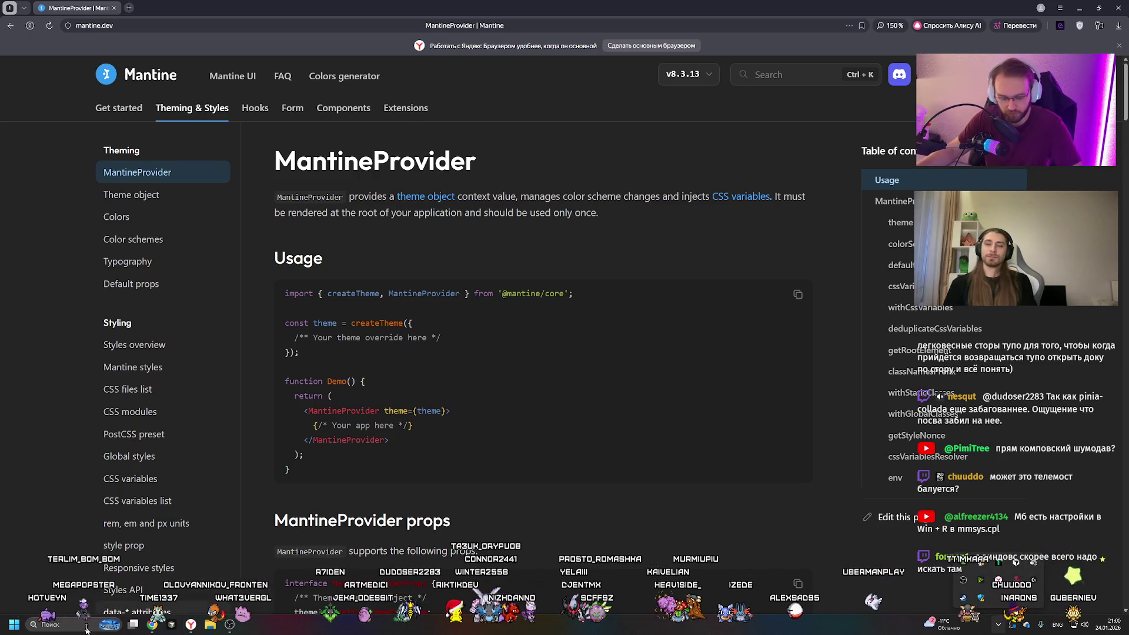
{"action": "left_click", "coordinate": [57, 625]}
{"action": "type", "text": "ngenuity"}
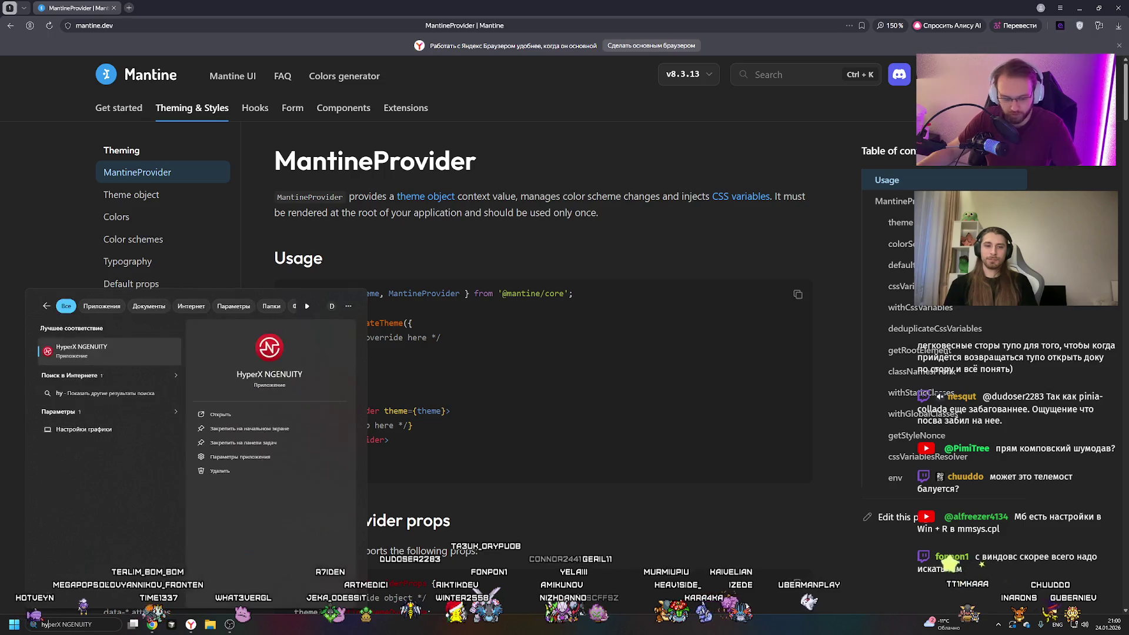
{"action": "left_click", "coordinate": [96, 355]}
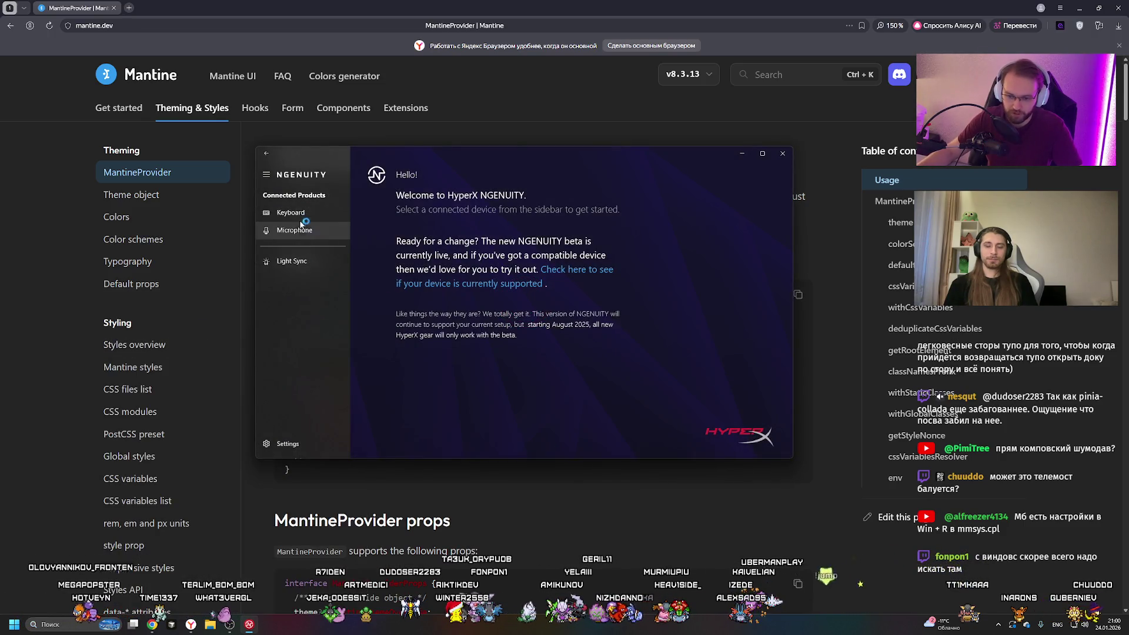
Set the Microphone's Mic Volume to about 51 and close NGENUITY.
{"action": "left_click", "coordinate": [305, 231]}
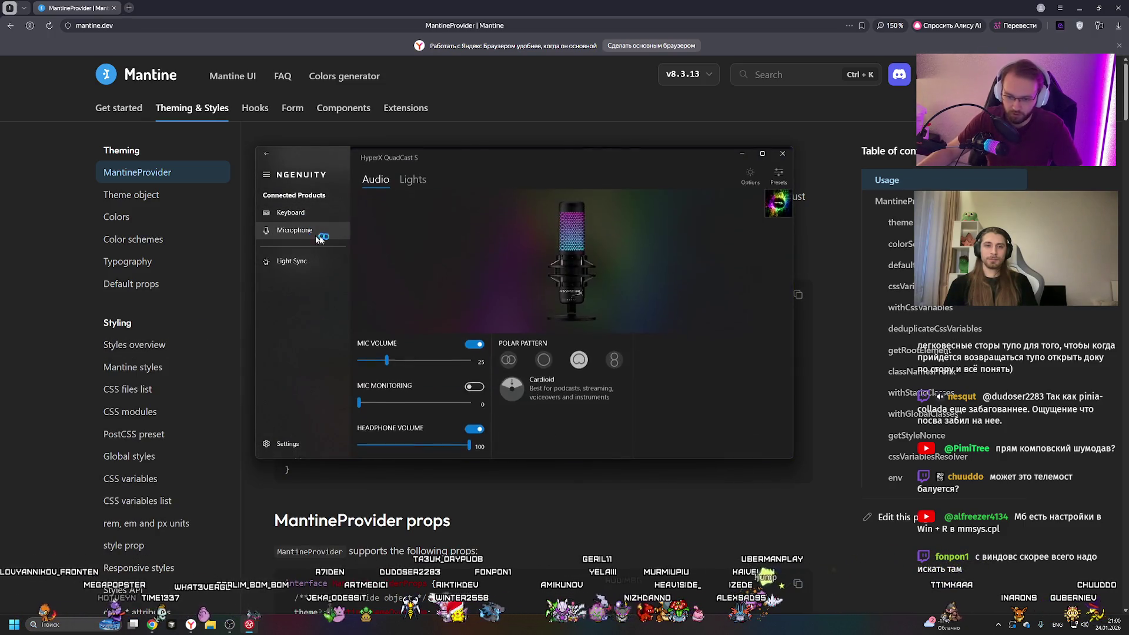
{"action": "left_click", "coordinate": [453, 359]}
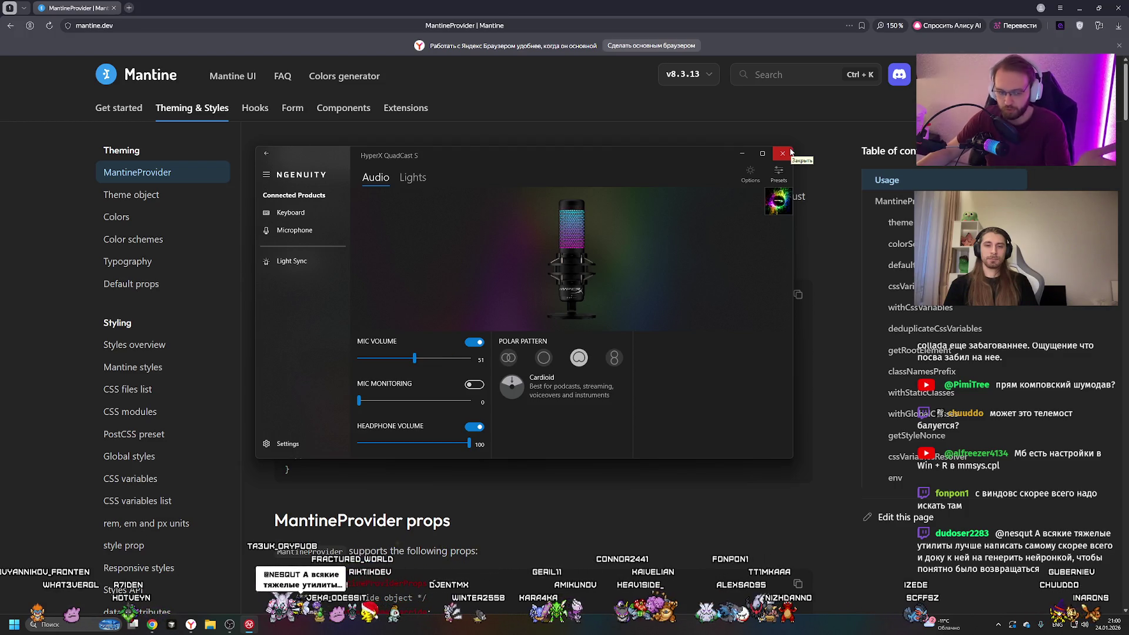
{"action": "left_click", "coordinate": [783, 154]}
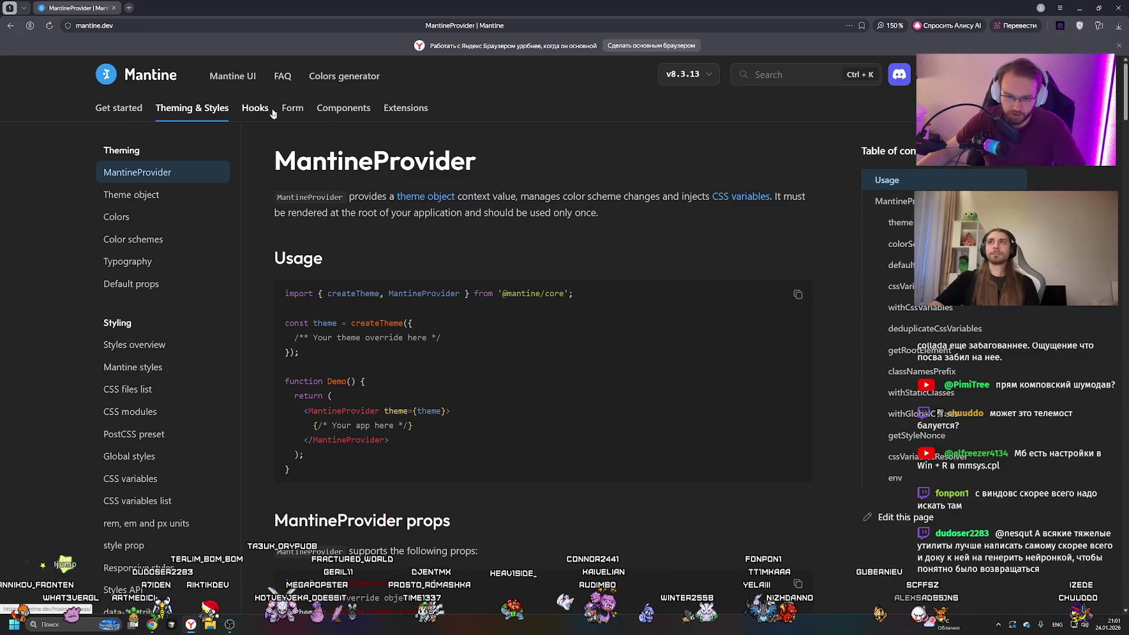
Open the Components page and inspect the Stepper demo's Next step button.
{"action": "left_click", "coordinate": [340, 109]}
{"action": "scroll", "coordinate": [447, 270], "scroll_direction": "down", "scroll_amount": 3}
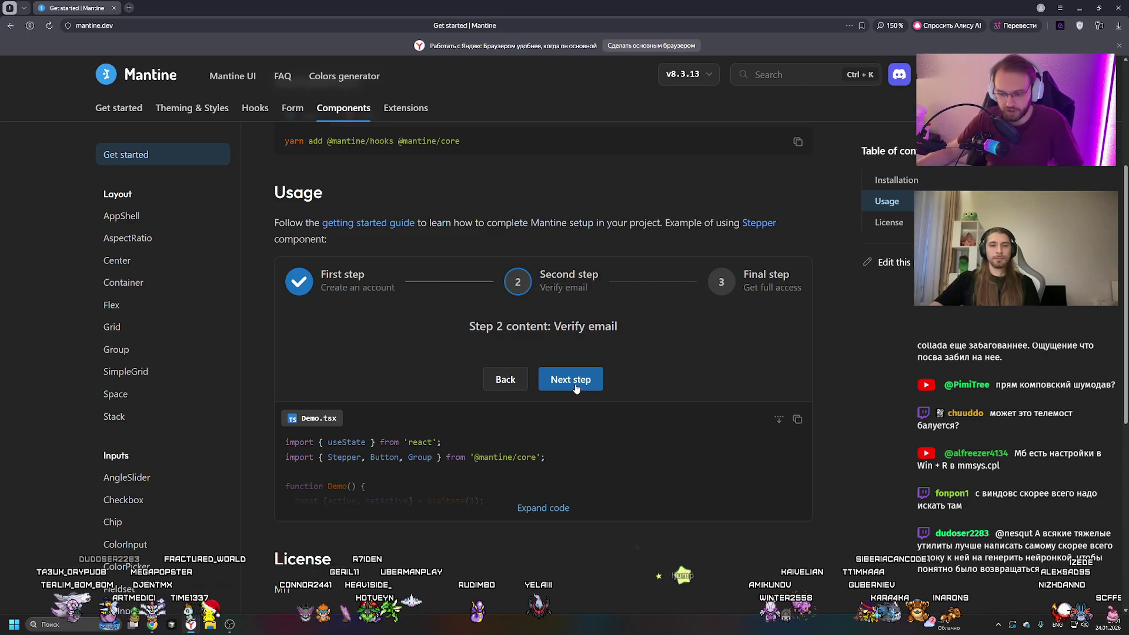
{"action": "right_click", "coordinate": [598, 402]}
{"action": "left_click", "coordinate": [693, 378]}
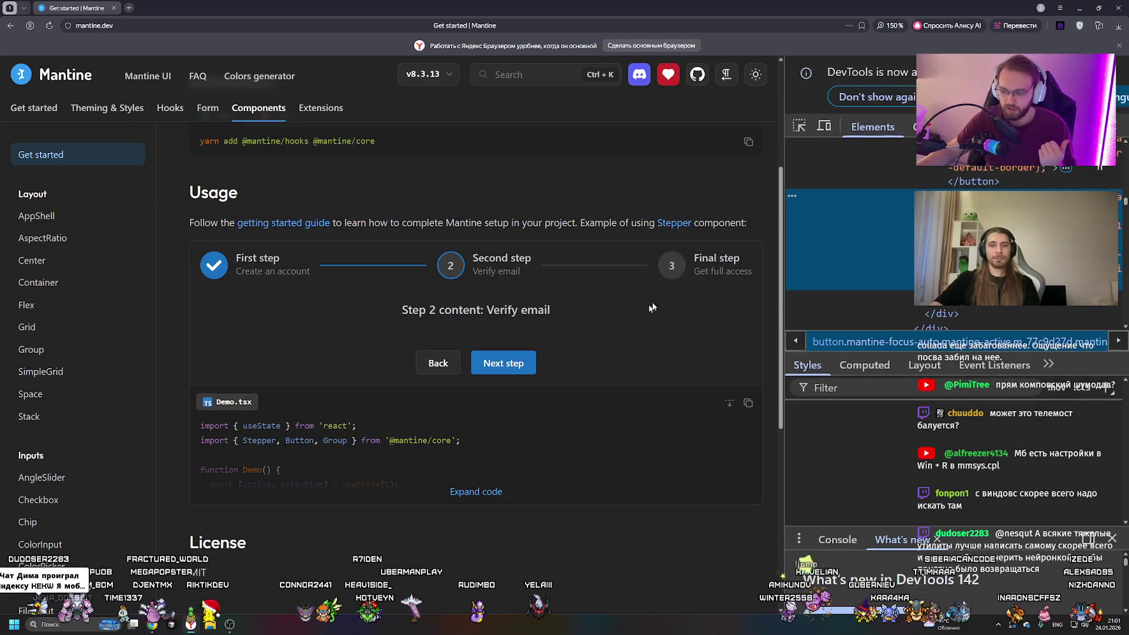
Add 'border-radius: 20px' to the button's element.style, then close the Mantine tab.
{"action": "left_click", "coordinate": [865, 416]}
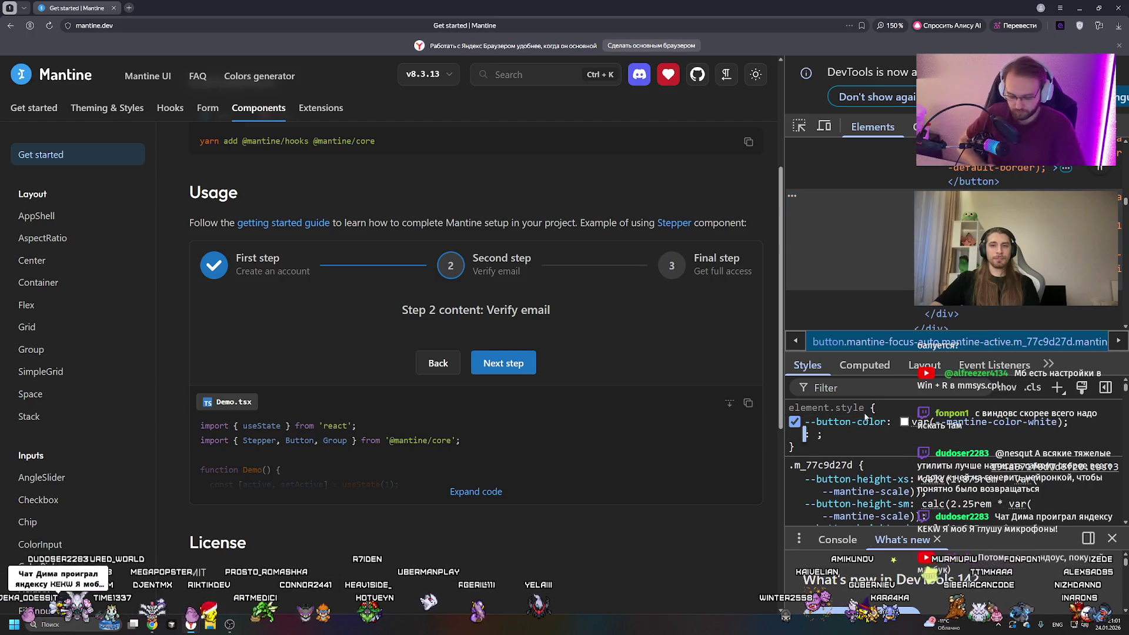
{"action": "type", "text": "border"}
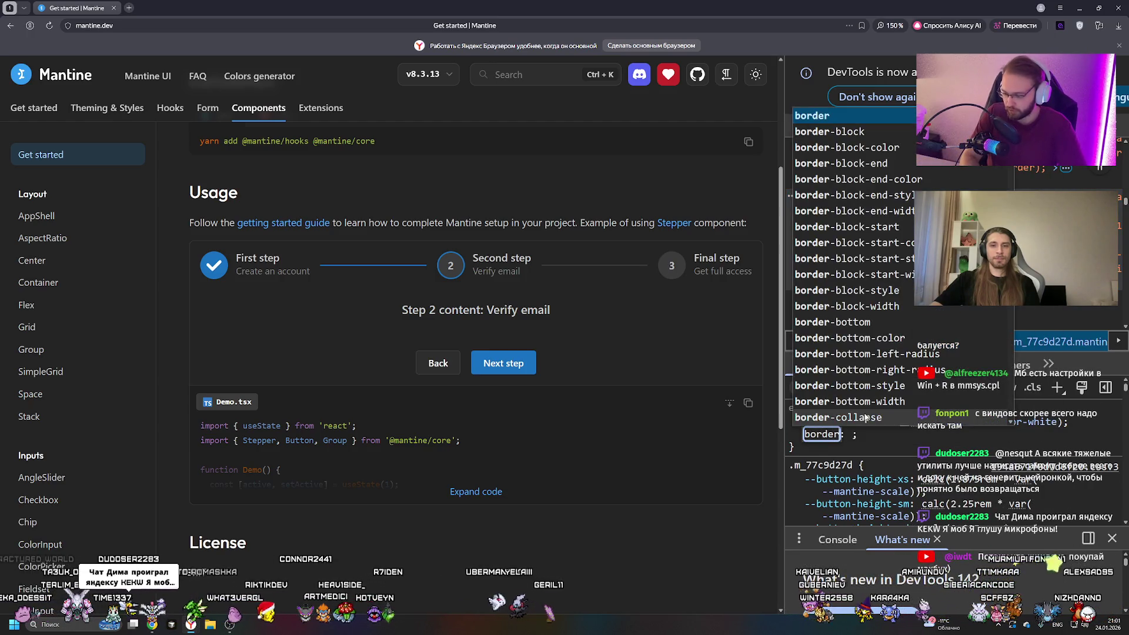
{"action": "type", "text": "-radius: 20px"}
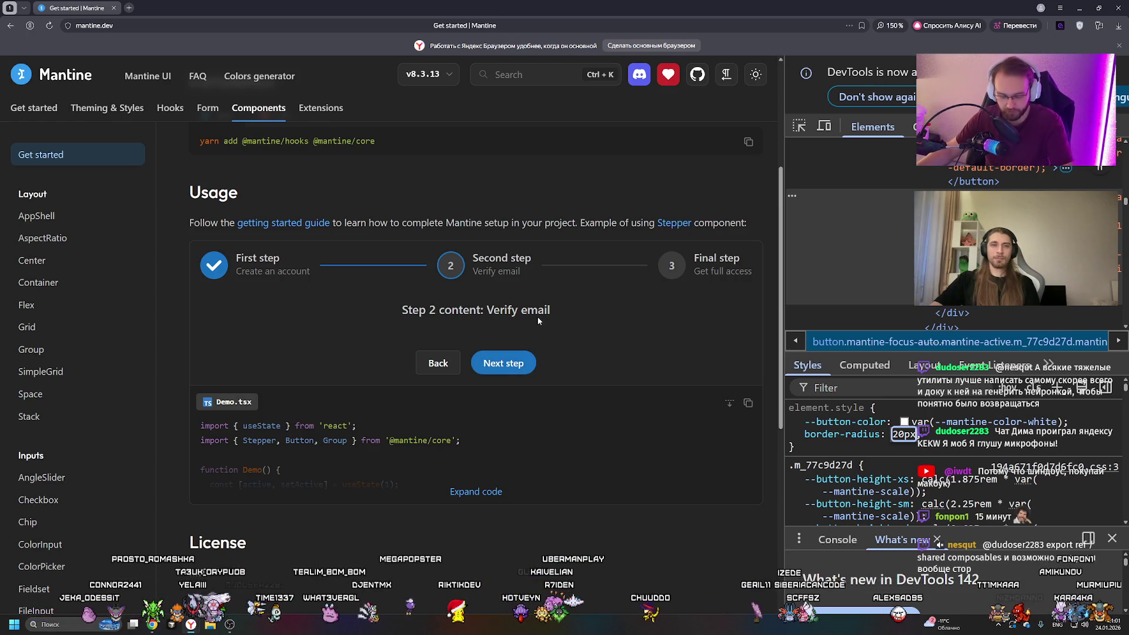
{"action": "key", "text": "ctrl+shift+c"}
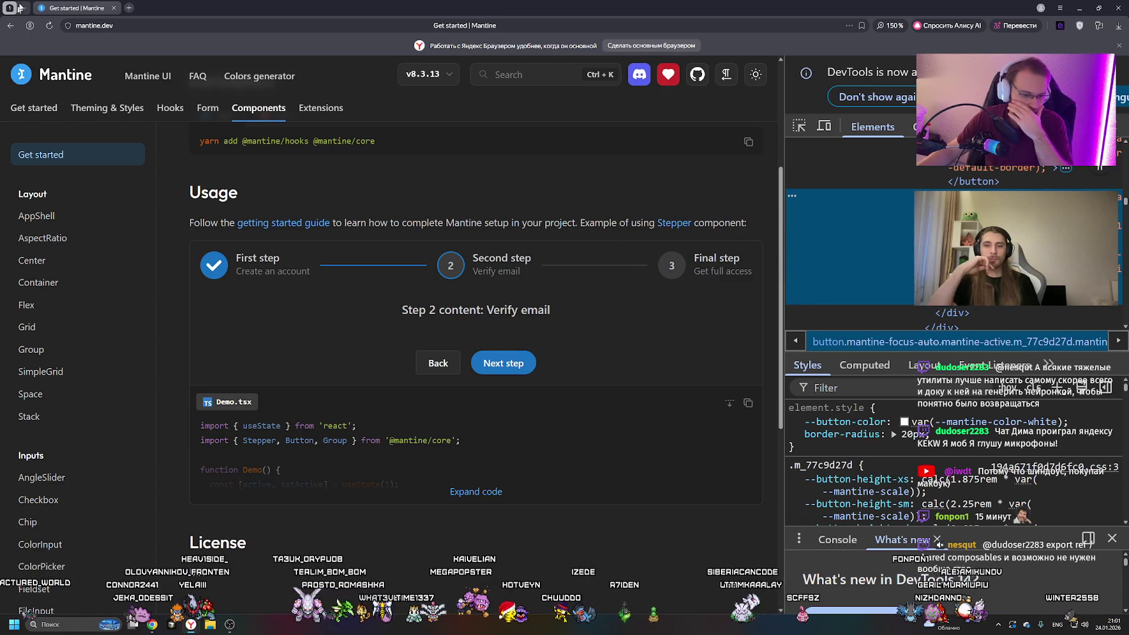
{"action": "left_click", "coordinate": [114, 8]}
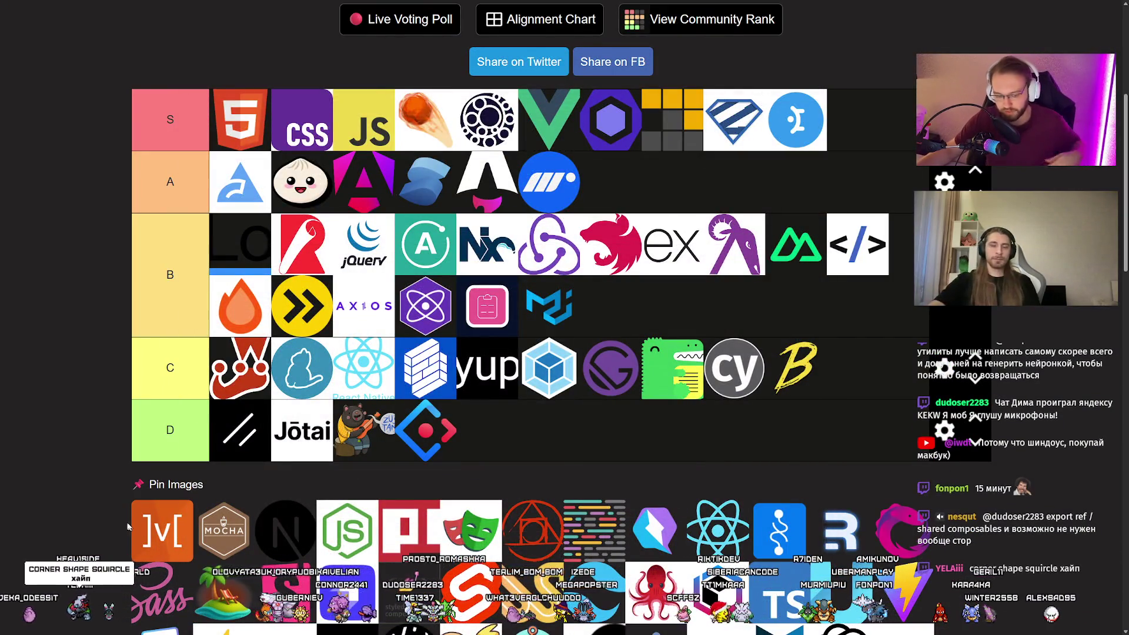
Drag the ]v[ logo into the S tier, dropping it just before the Vue logo.
{"action": "scroll", "coordinate": [151, 403], "scroll_direction": "down", "scroll_amount": 2}
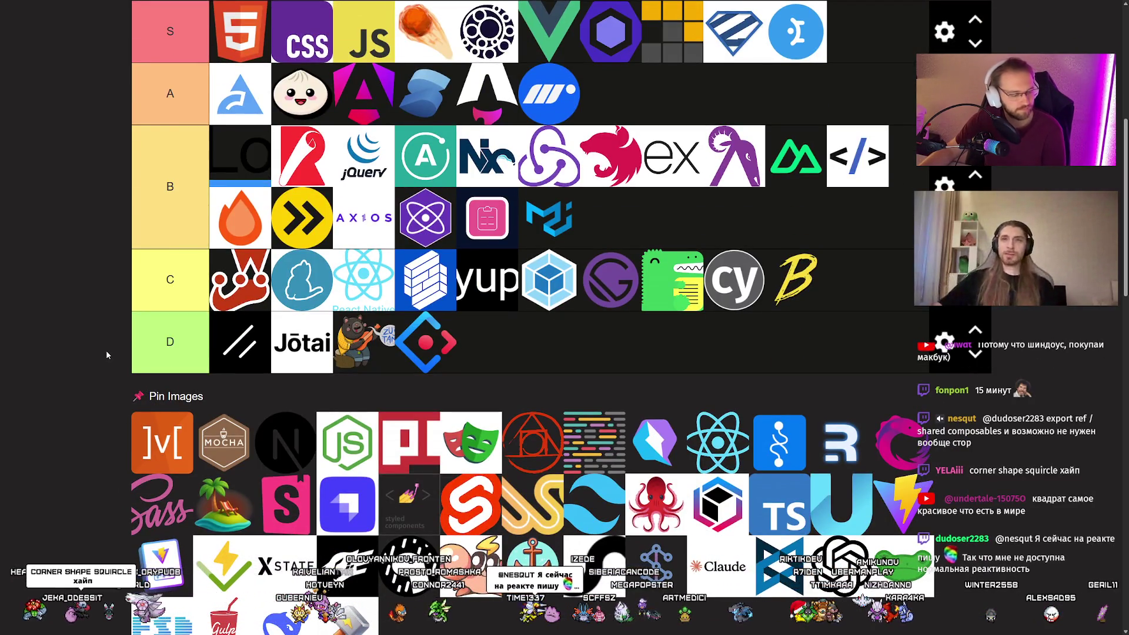
{"action": "scroll", "coordinate": [113, 372], "scroll_direction": "up", "scroll_amount": 2}
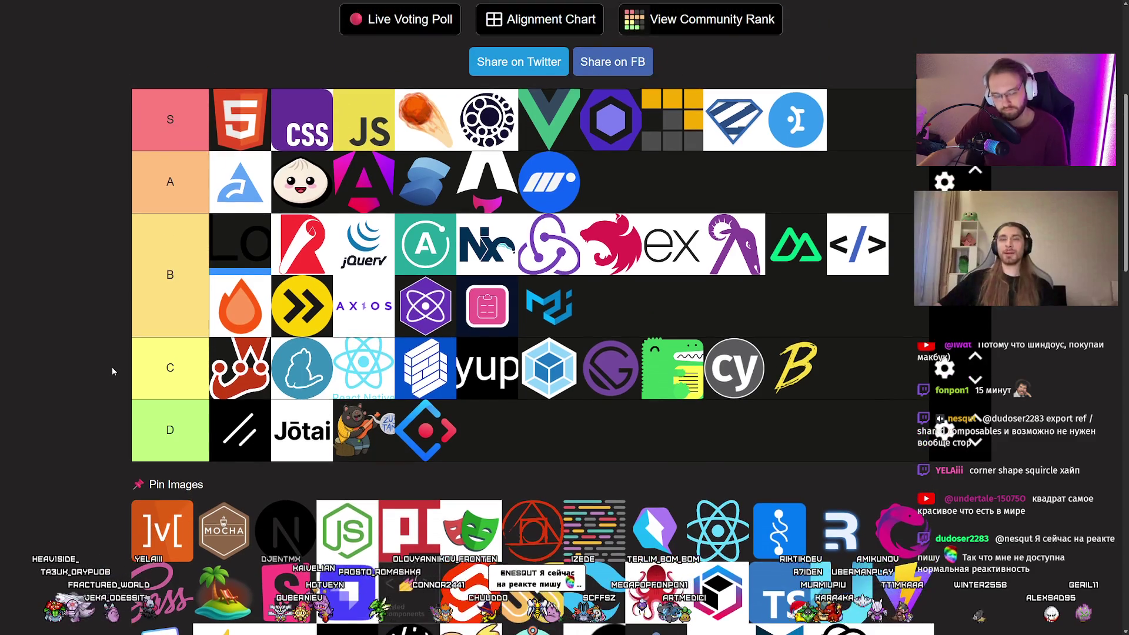
{"action": "mouse_move", "coordinate": [162, 529]}
{"action": "left_mouse_down"}
{"action": "mouse_move", "coordinate": [612, 185]}
{"action": "mouse_move", "coordinate": [864, 122]}
{"action": "mouse_move", "coordinate": [529, 118]}
{"action": "mouse_move", "coordinate": [547, 121]}
{"action": "left_mouse_up"}
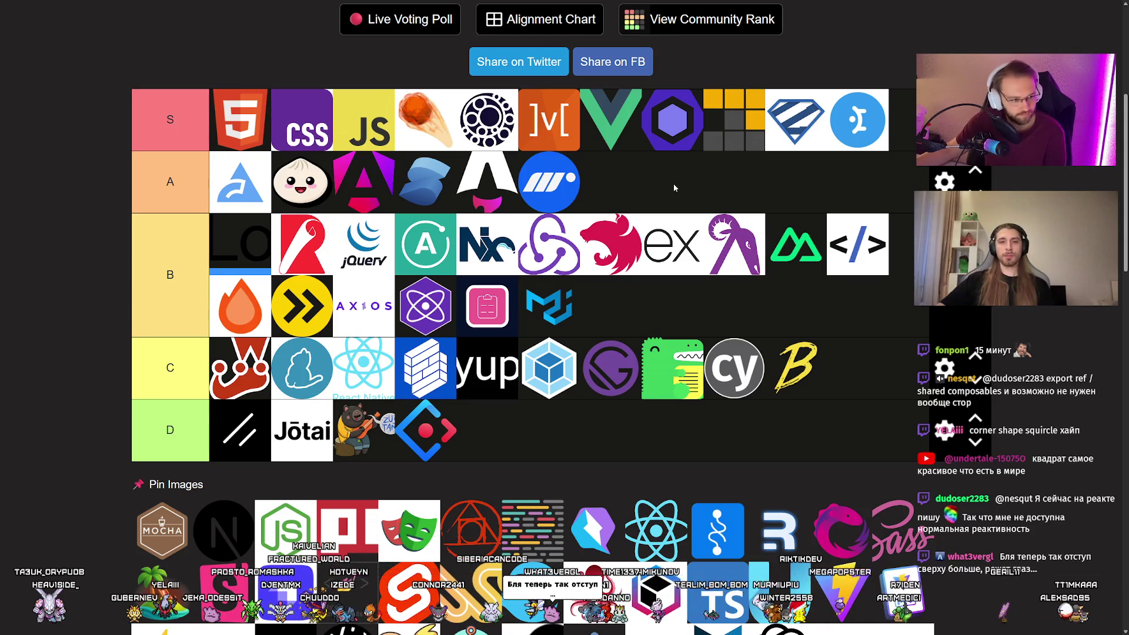
{"action": "scroll", "coordinate": [706, 197], "scroll_direction": "down", "scroll_amount": 1}
{"action": "scroll", "coordinate": [723, 203], "scroll_direction": "up", "scroll_amount": 1}
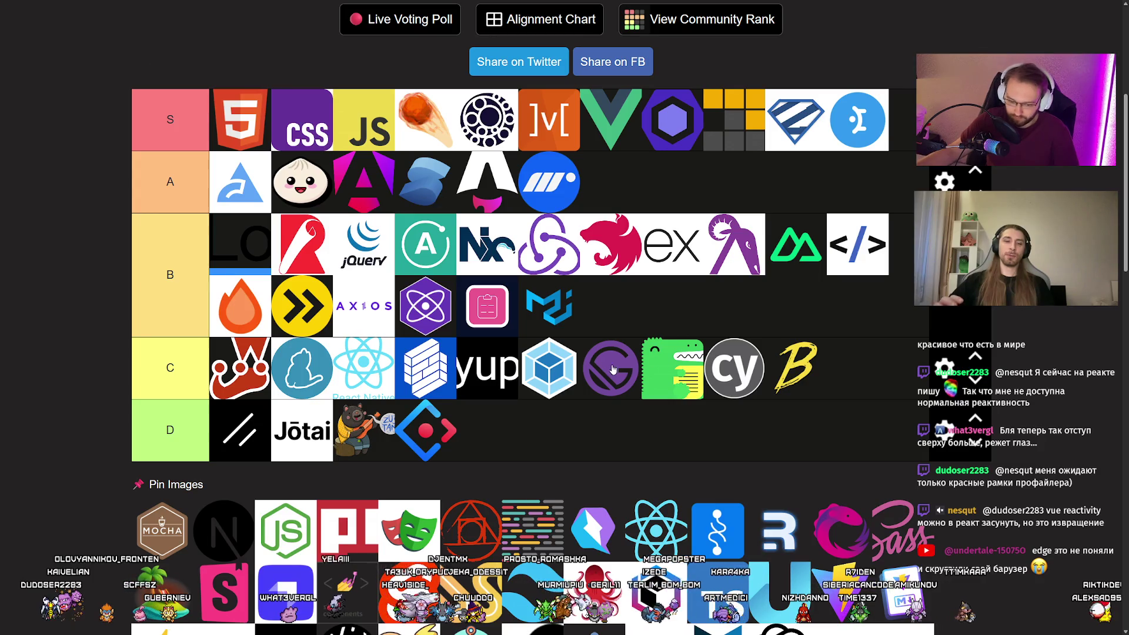
{"action": "scroll", "coordinate": [539, 388], "scroll_direction": "down", "scroll_amount": 3}
{"action": "scroll", "coordinate": [539, 388], "scroll_direction": "up", "scroll_amount": 3}
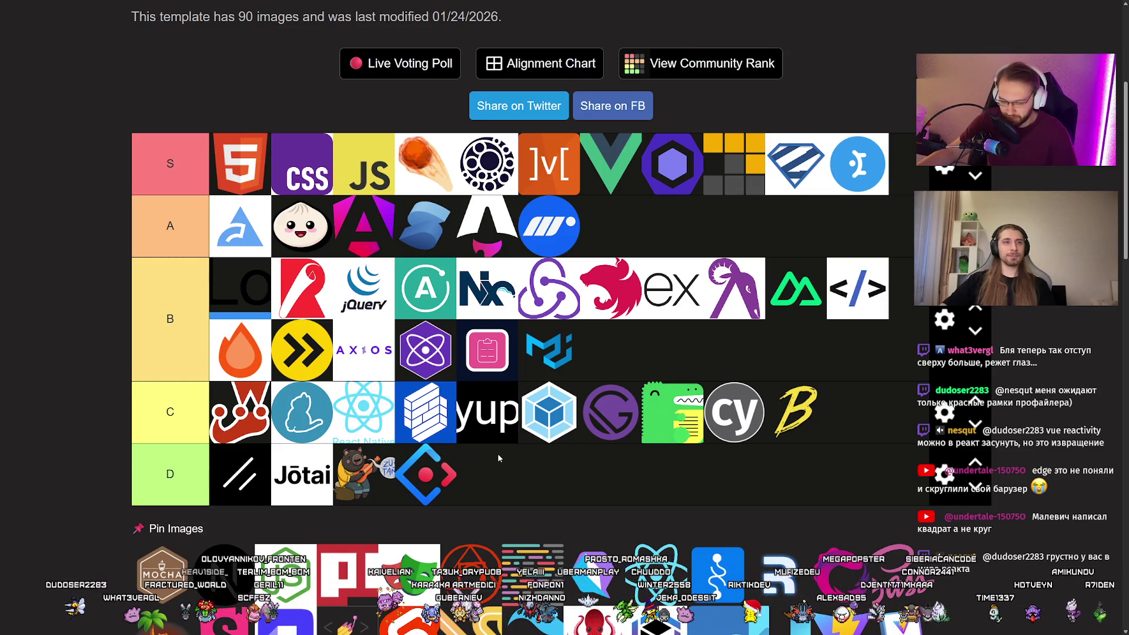
{"action": "scroll", "coordinate": [496, 454], "scroll_direction": "down", "scroll_amount": 2}
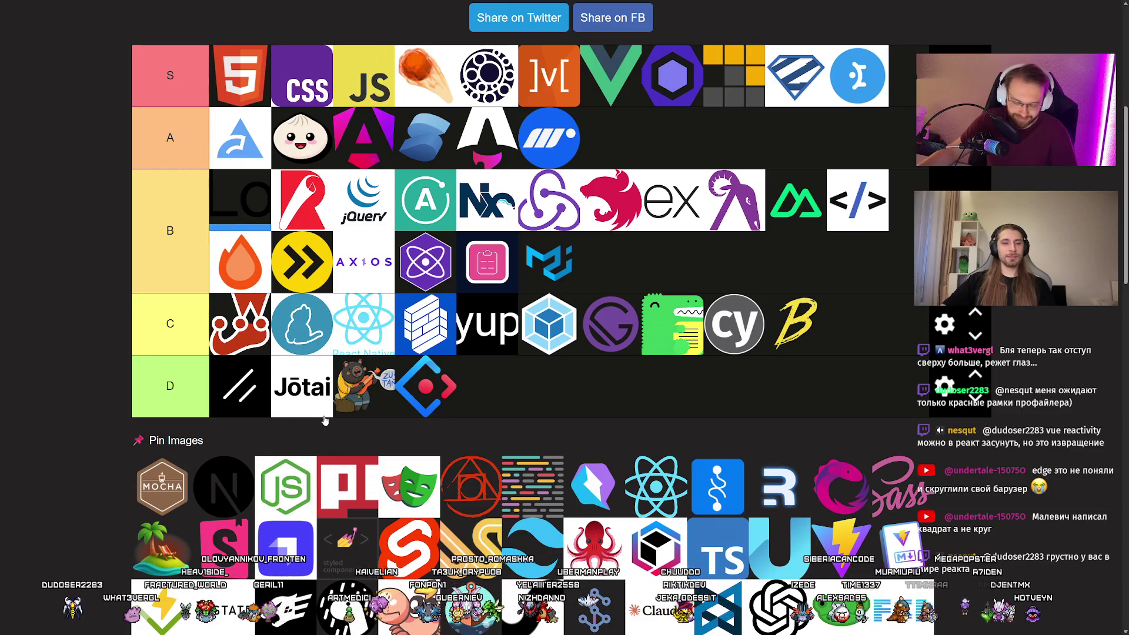
Put Mocha at the end of tier D and the Next.js logo first in tier B.
{"action": "mouse_move", "coordinate": [154, 483]}
{"action": "left_mouse_down"}
{"action": "mouse_move", "coordinate": [117, 470]}
{"action": "mouse_move", "coordinate": [238, 388]}
{"action": "left_mouse_up"}
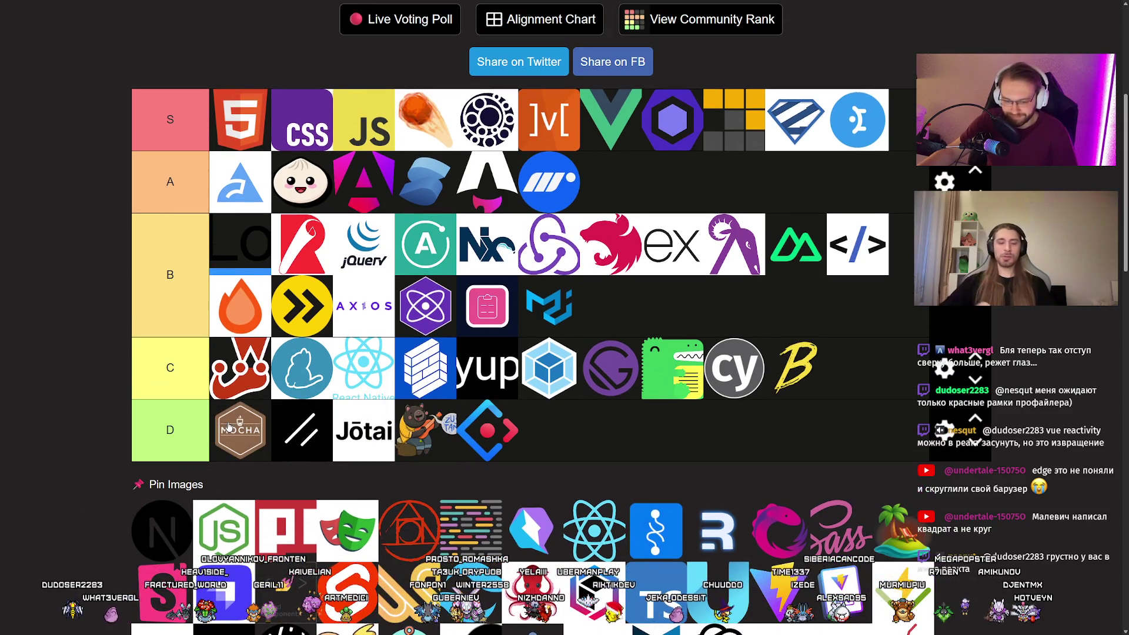
{"action": "left_click_drag", "start_coordinate": [240, 430], "coordinate": [526, 431]}
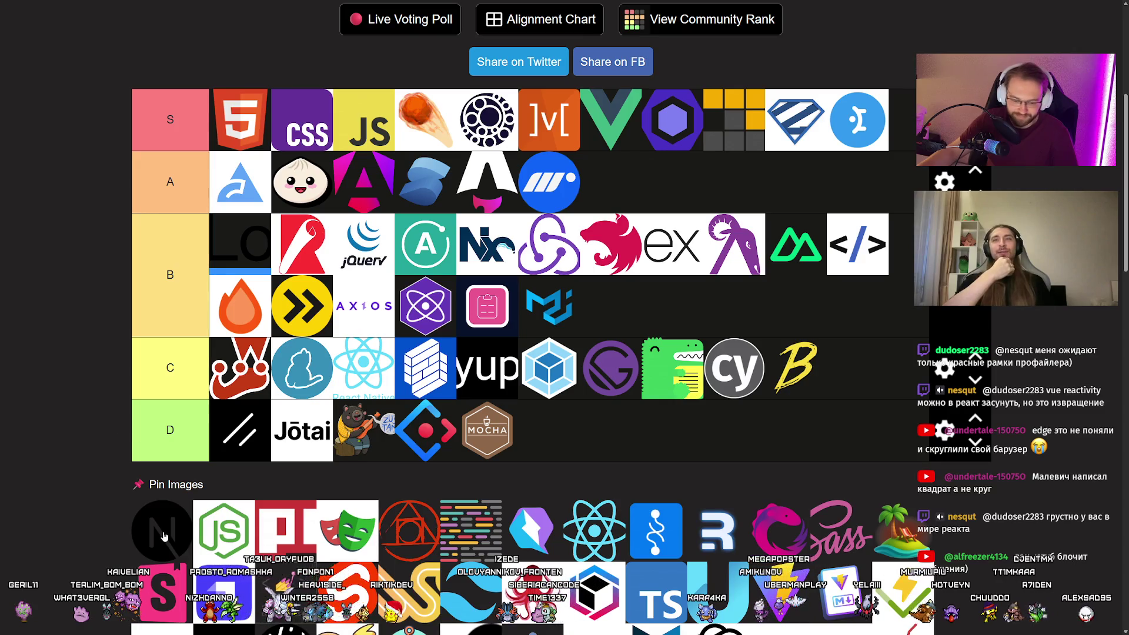
{"action": "mouse_move", "coordinate": [166, 529]}
{"action": "left_mouse_down"}
{"action": "mouse_move", "coordinate": [194, 447]}
{"action": "mouse_move", "coordinate": [168, 526]}
{"action": "left_mouse_up"}
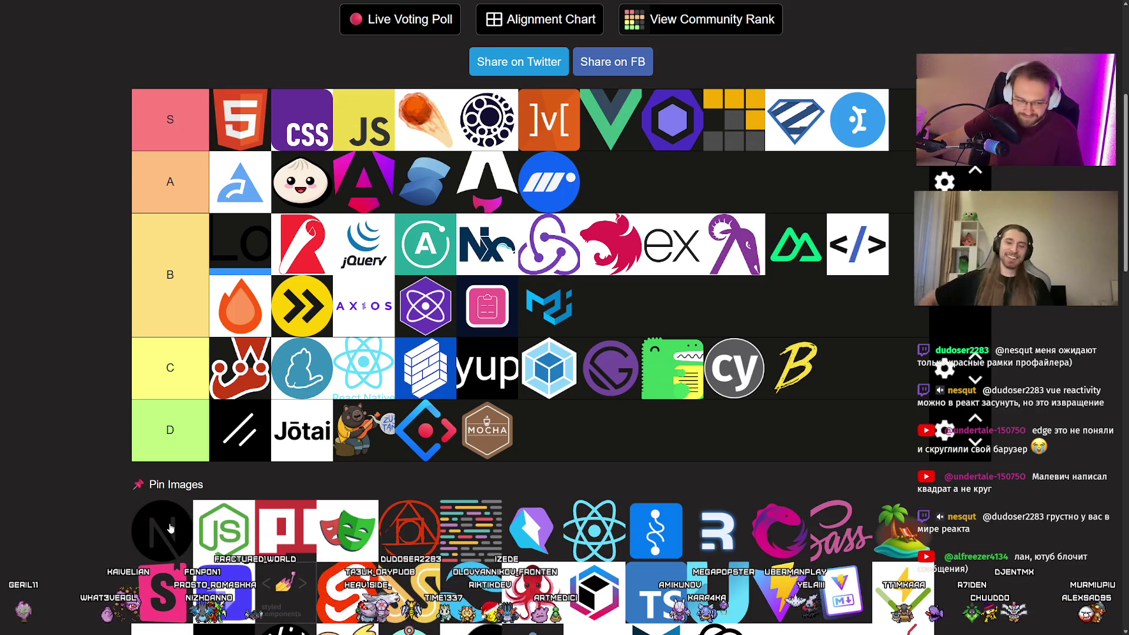
{"action": "left_click_drag", "start_coordinate": [169, 528], "coordinate": [240, 244]}
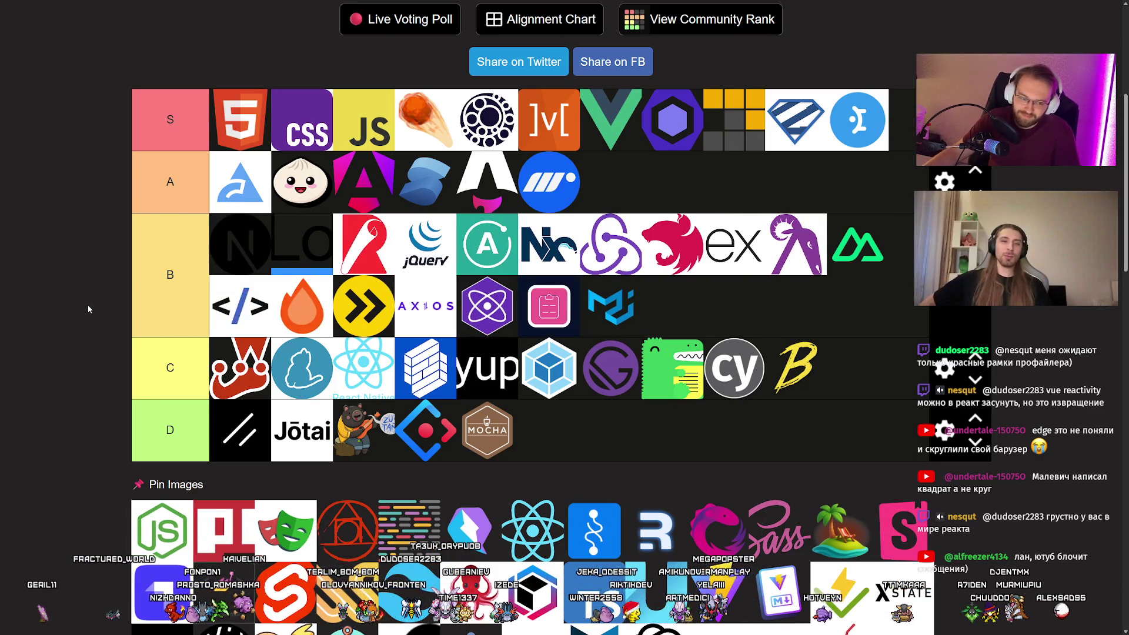
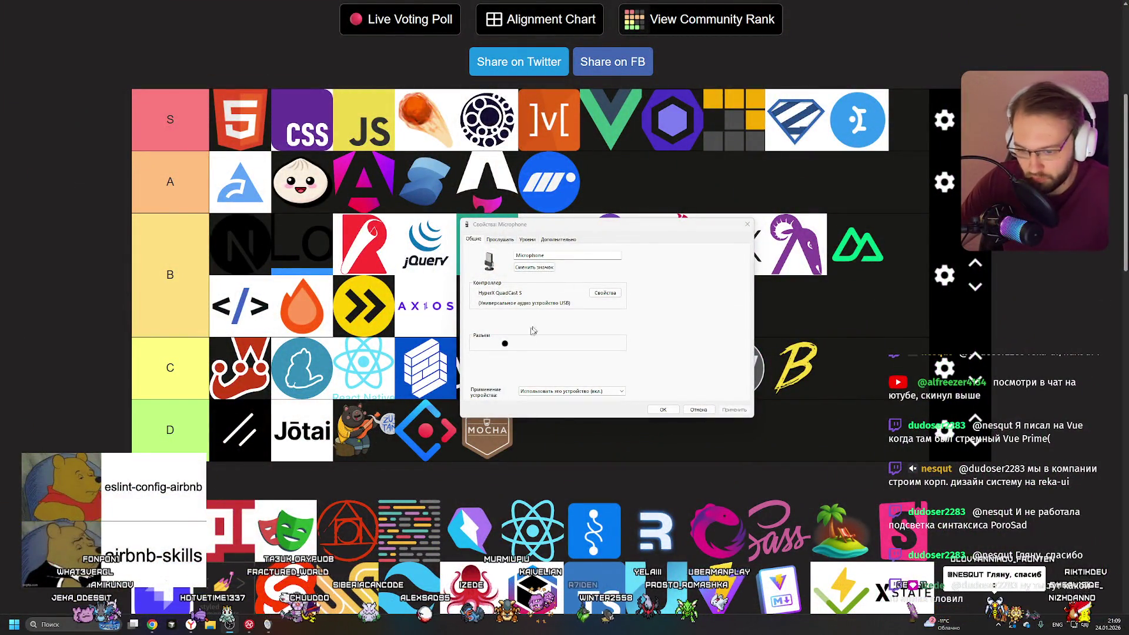
Browse the Microphone Properties tabs: Levels, Advanced, Listen and General.
{"action": "left_click", "coordinate": [500, 239]}
{"action": "left_click", "coordinate": [535, 240]}
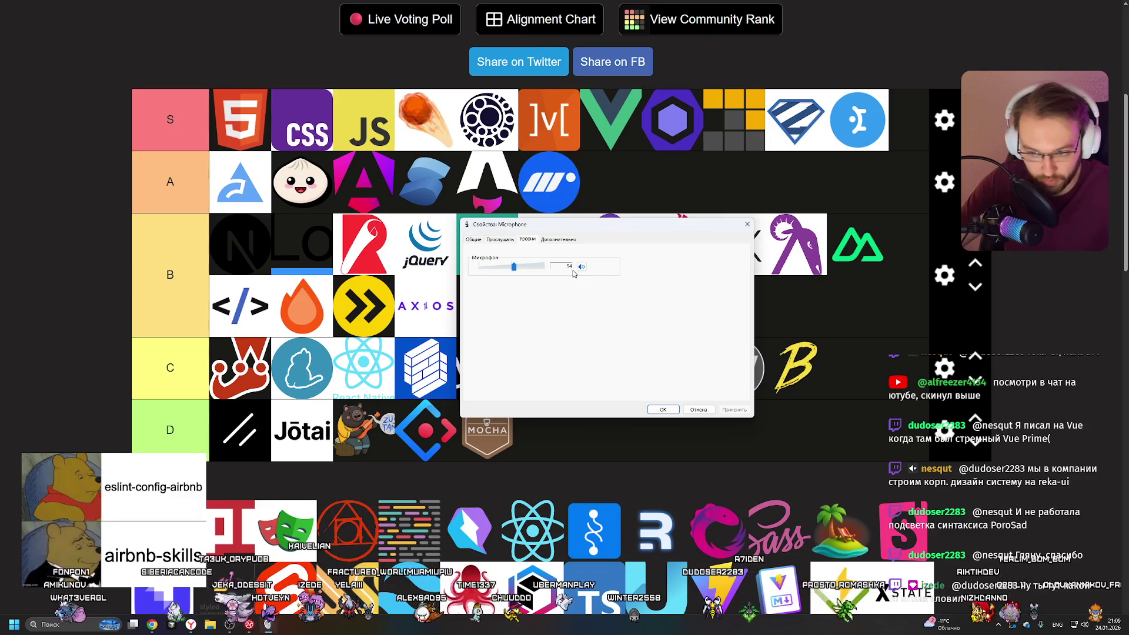
{"action": "left_click", "coordinate": [564, 239]}
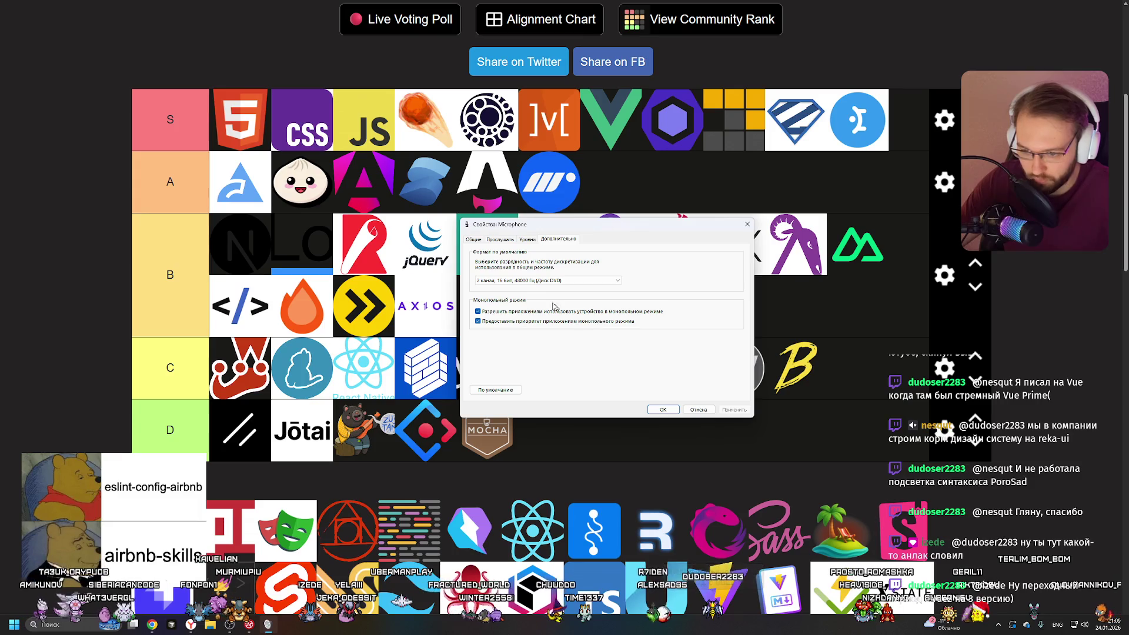
{"action": "left_click", "coordinate": [528, 239]}
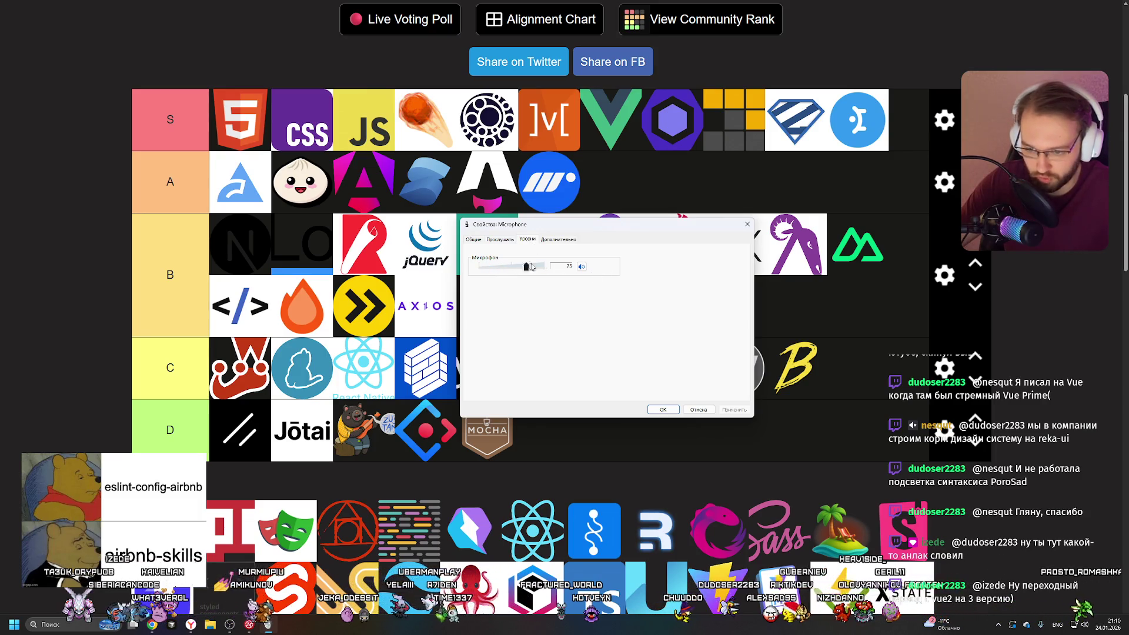
{"action": "left_click", "coordinate": [515, 239]}
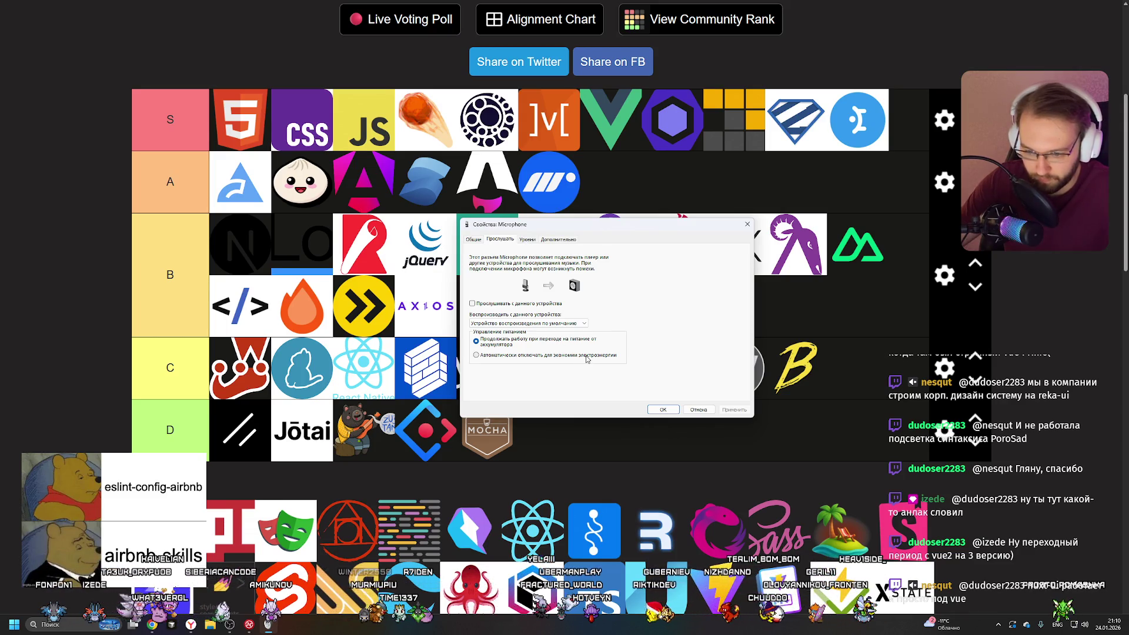
{"action": "left_click", "coordinate": [476, 238]}
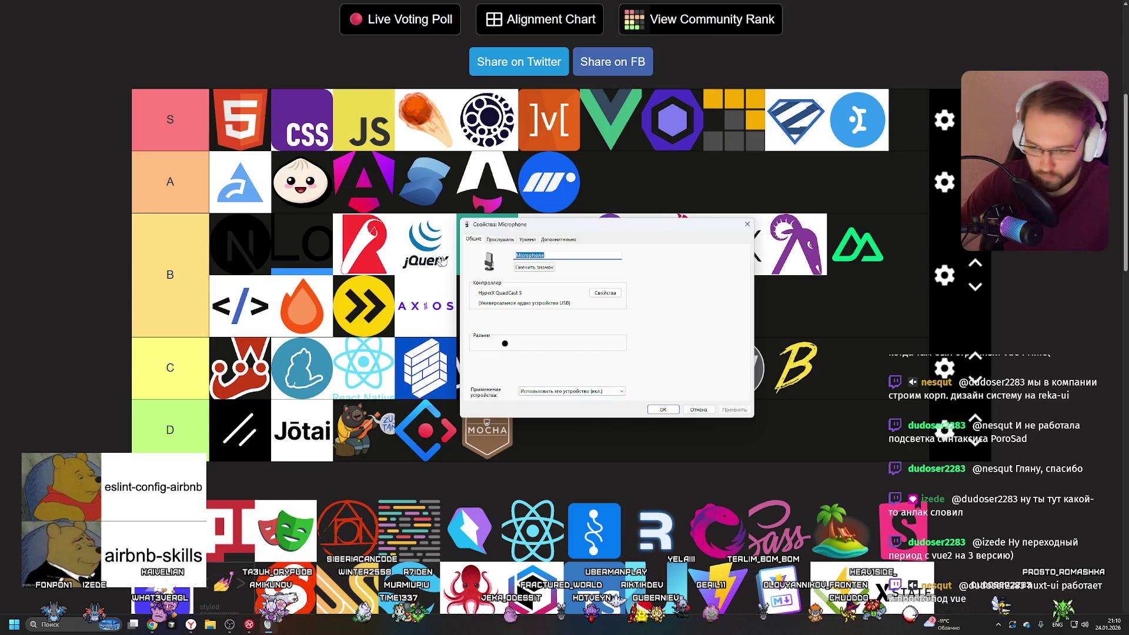
{"action": "left_click", "coordinate": [500, 239]}
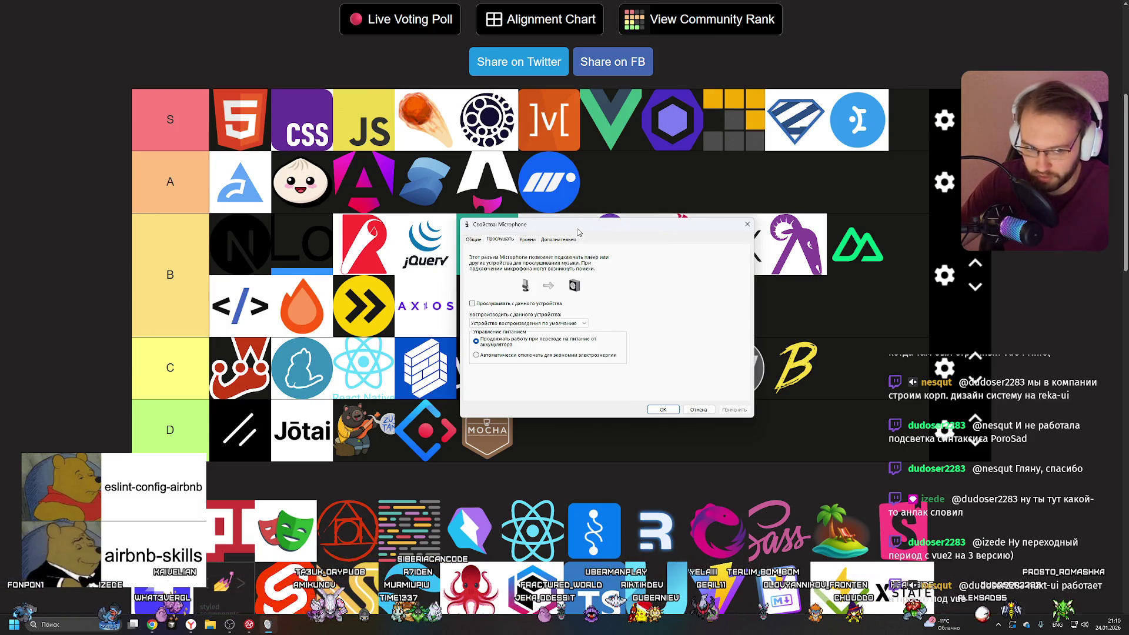
{"action": "left_click", "coordinate": [529, 240]}
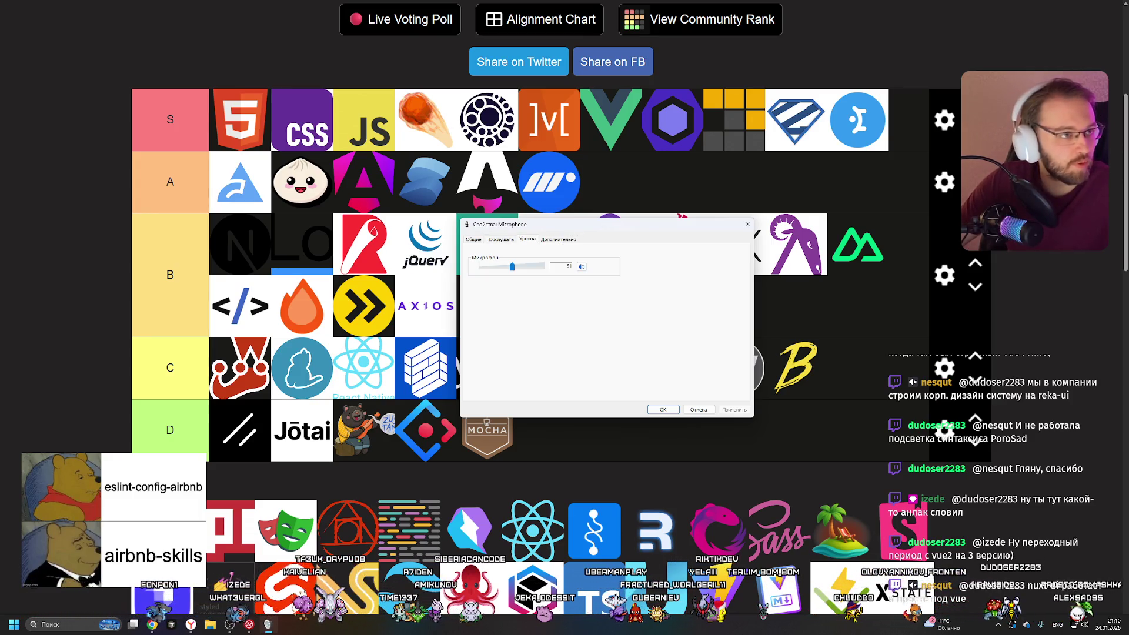
Lower the microphone input level from 47 to 36 and close Microphone Properties.
{"action": "mouse_move", "coordinate": [152, 625]}
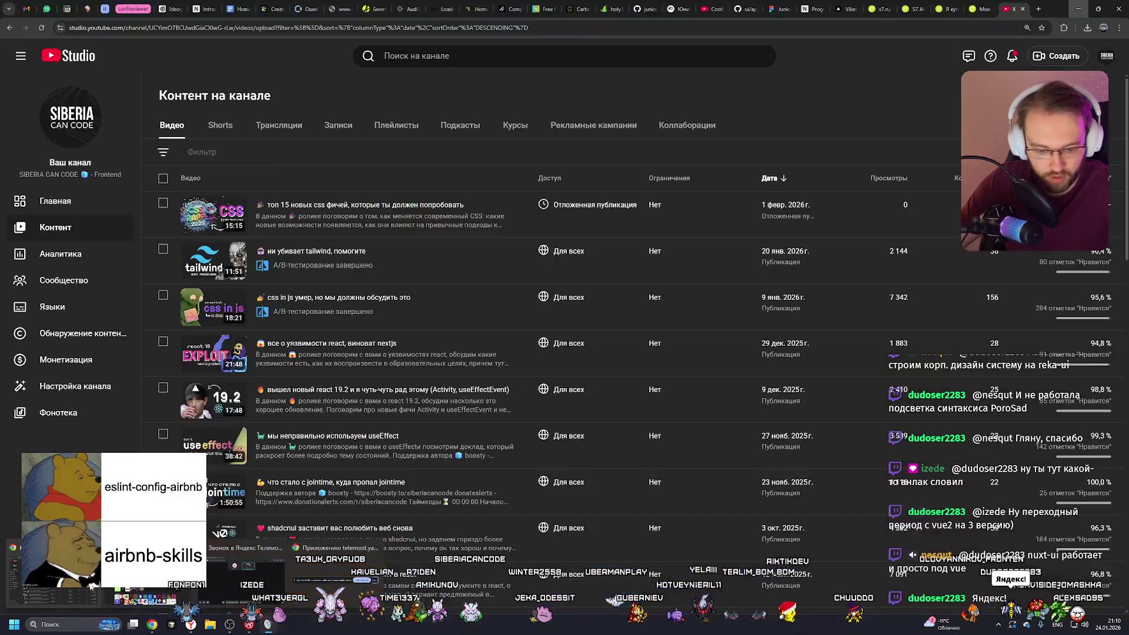
{"action": "left_click", "coordinate": [252, 577]}
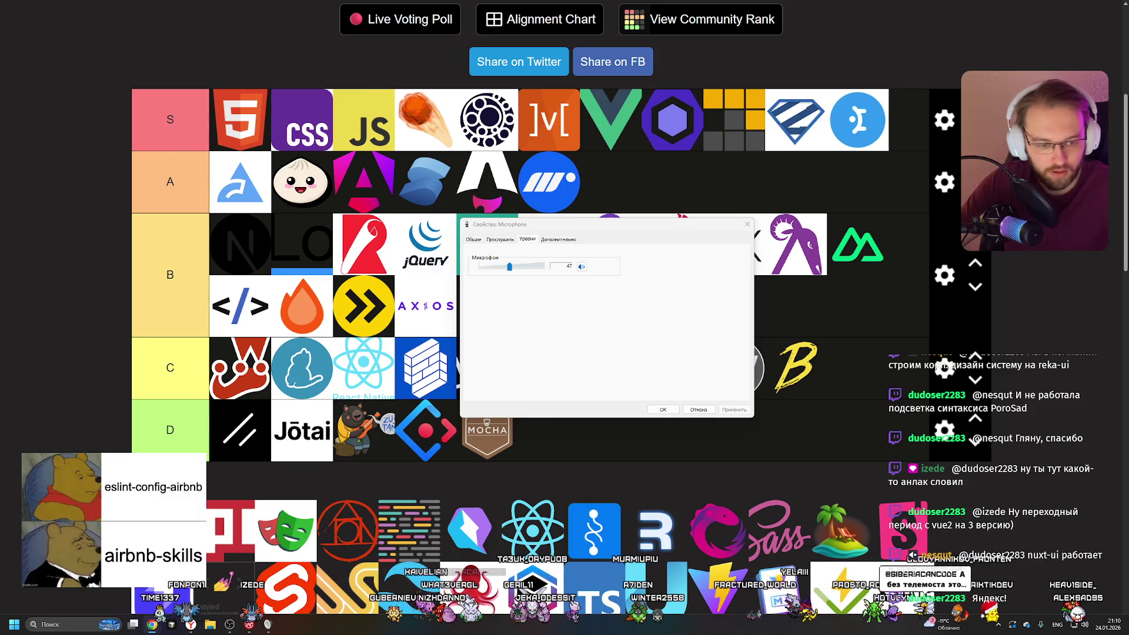
{"action": "key", "text": "Left"}
{"action": "key", "text": "Left"}
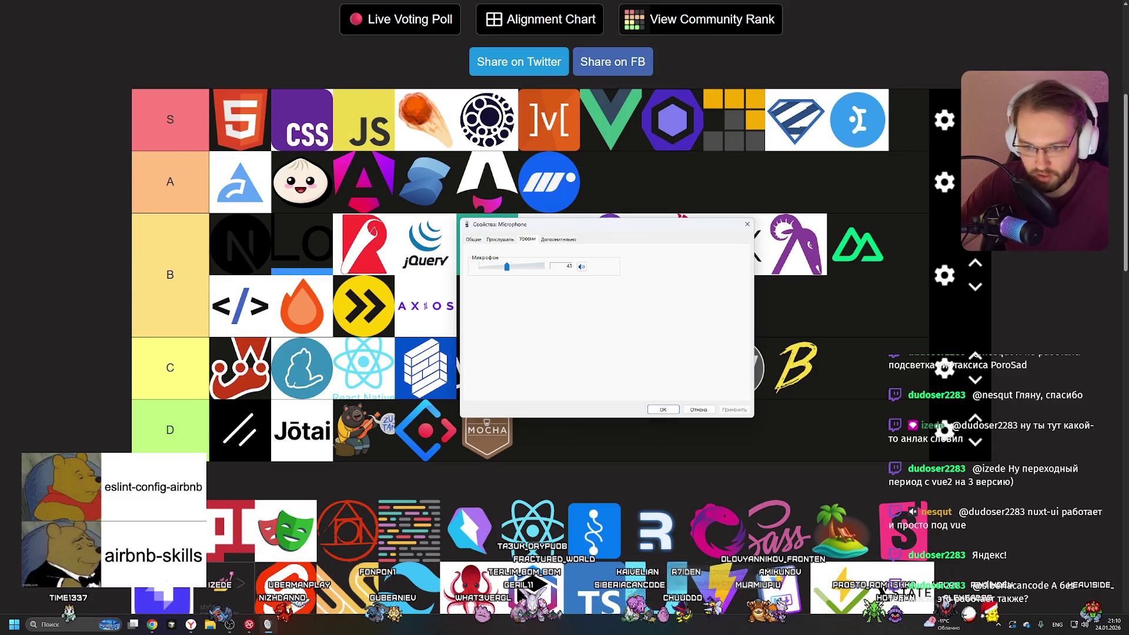
{"action": "left_click_drag", "start_coordinate": [506, 267], "coordinate": [567, 267]}
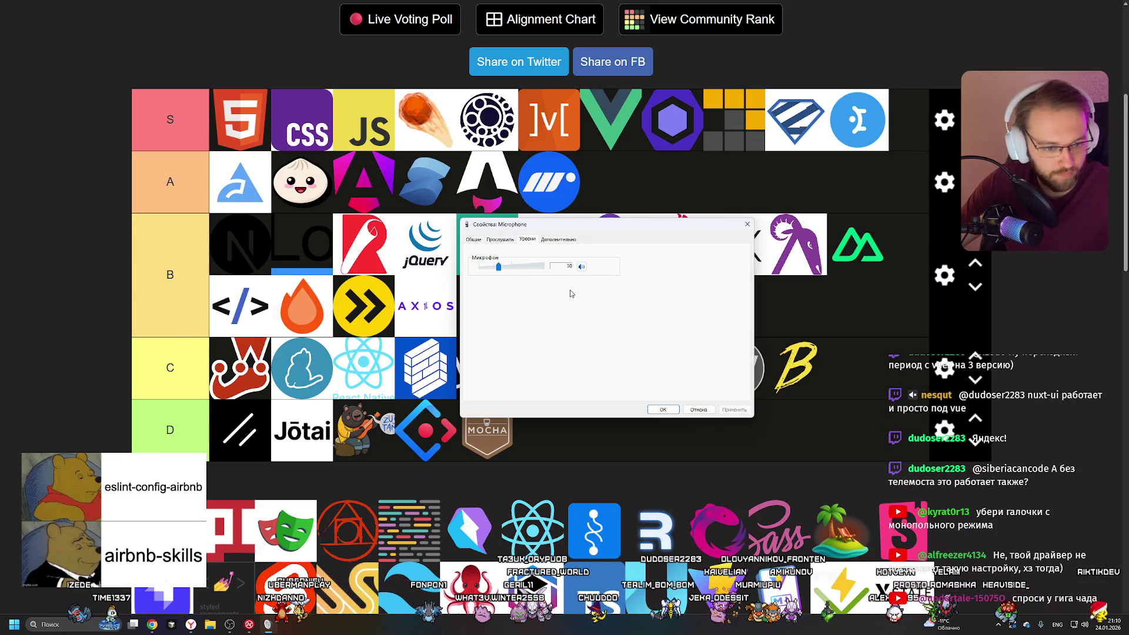
{"action": "left_click", "coordinate": [748, 225]}
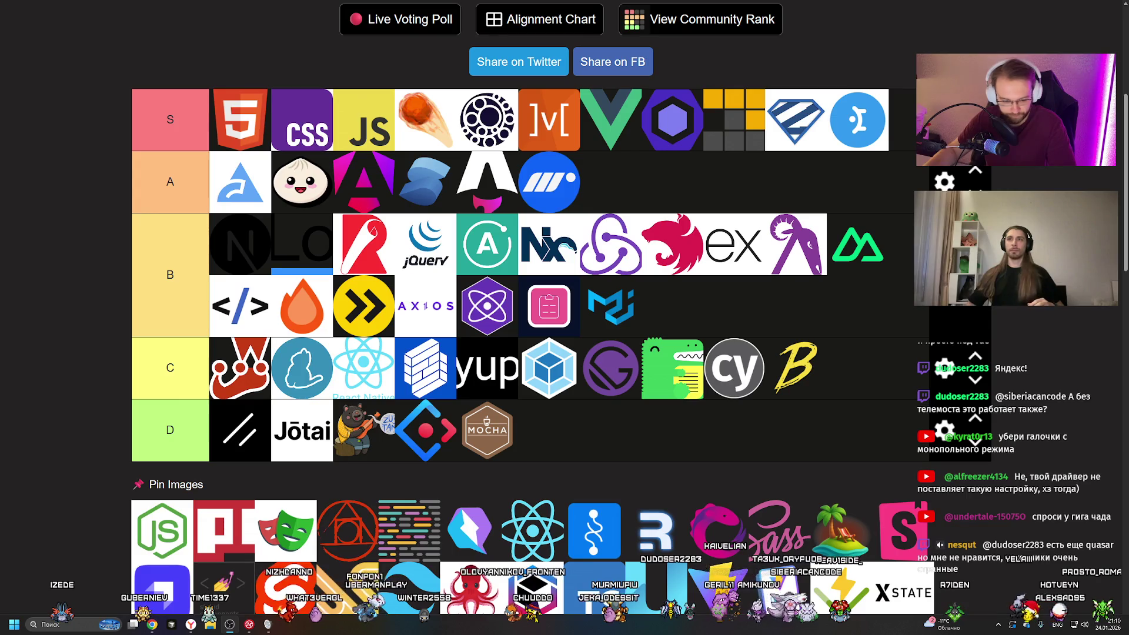
Scroll the tier list page down and back up to inspect the tiers.
{"action": "scroll", "coordinate": [165, 527], "scroll_direction": "down", "scroll_amount": 3}
{"action": "scroll", "coordinate": [165, 528], "scroll_direction": "up", "scroll_amount": 3}
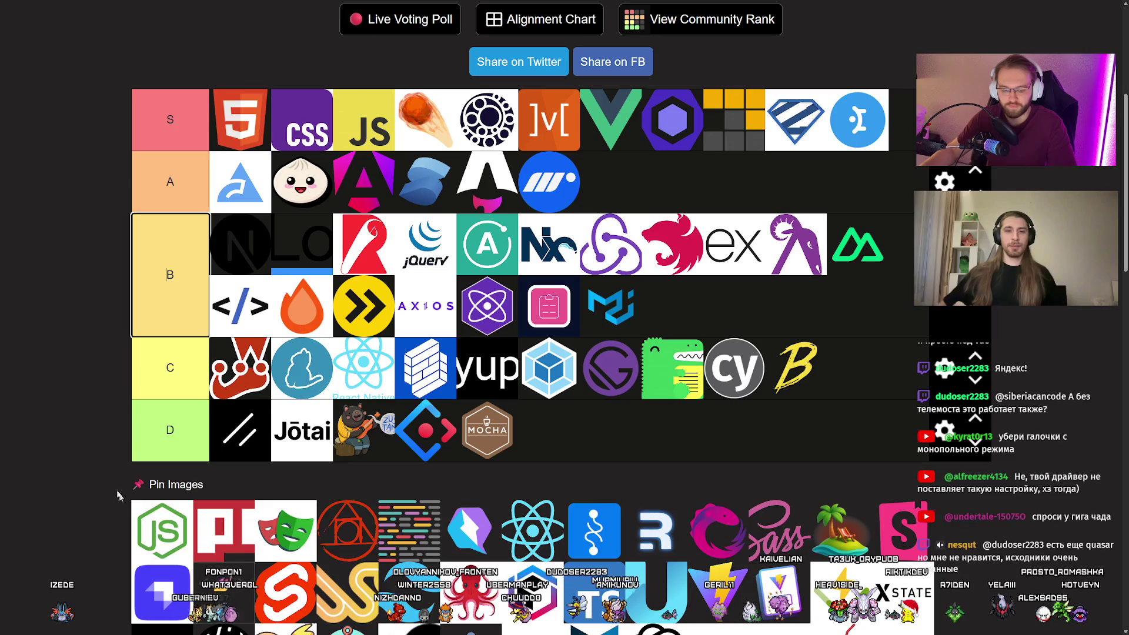
{"action": "scroll", "coordinate": [97, 446], "scroll_direction": "down", "scroll_amount": 1}
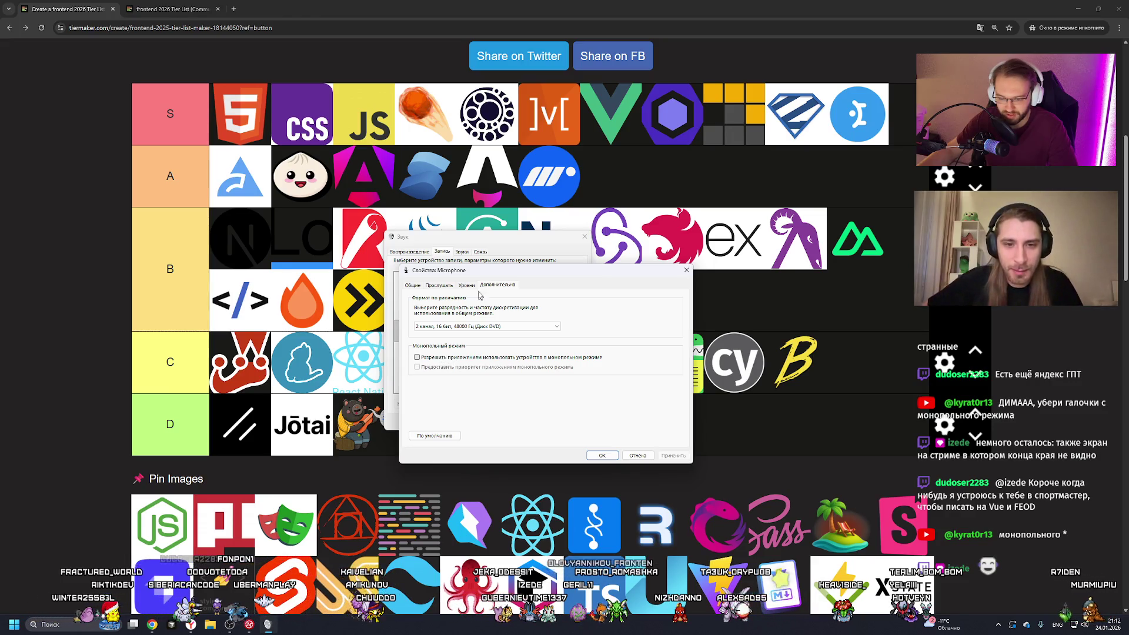
Set the microphone level to 41 on the Levels tab, then close Microphone Properties and Sound.
{"action": "left_click", "coordinate": [467, 284]}
{"action": "left_click_drag", "start_coordinate": [445, 320], "coordinate": [513, 320]}
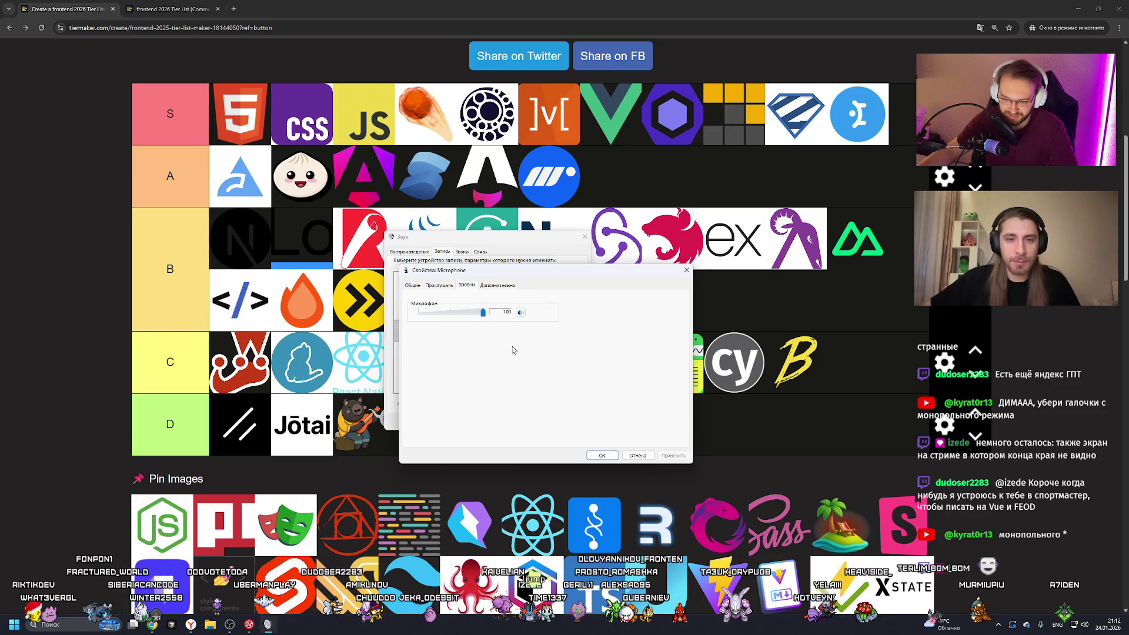
{"action": "left_click_drag", "start_coordinate": [483, 313], "coordinate": [479, 322]}
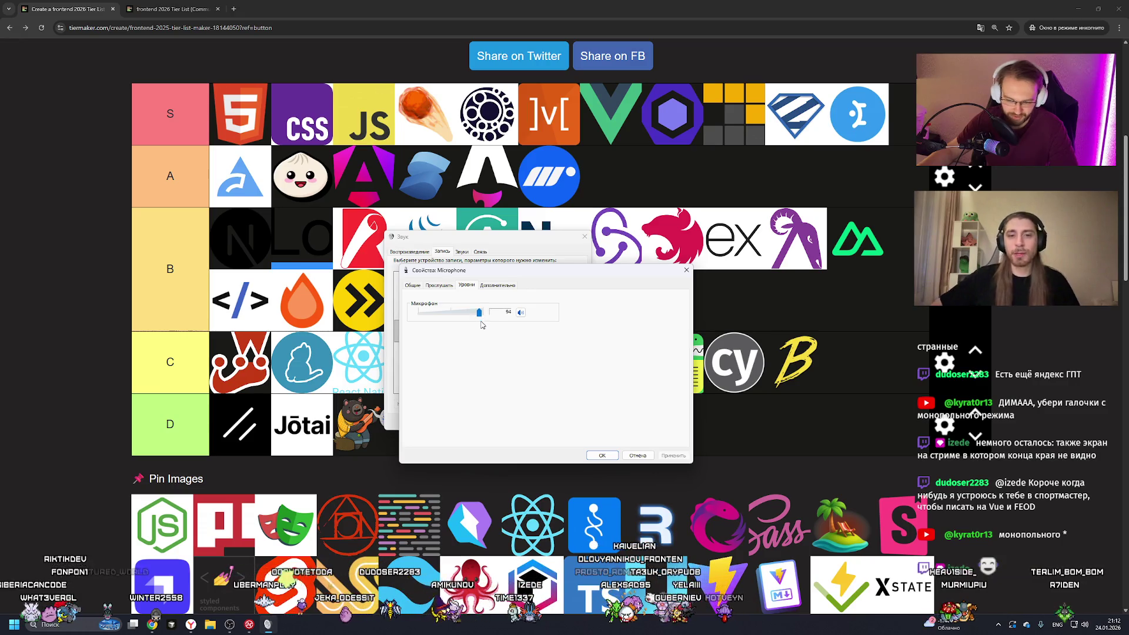
{"action": "left_click_drag", "start_coordinate": [479, 313], "coordinate": [465, 312]}
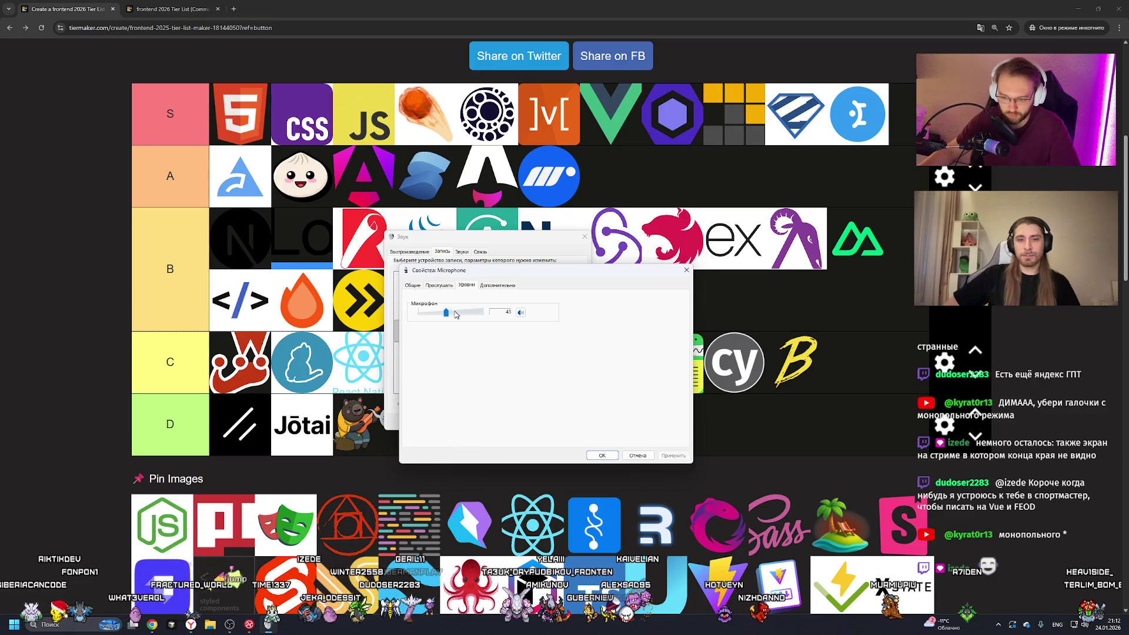
{"action": "left_click", "coordinate": [687, 270]}
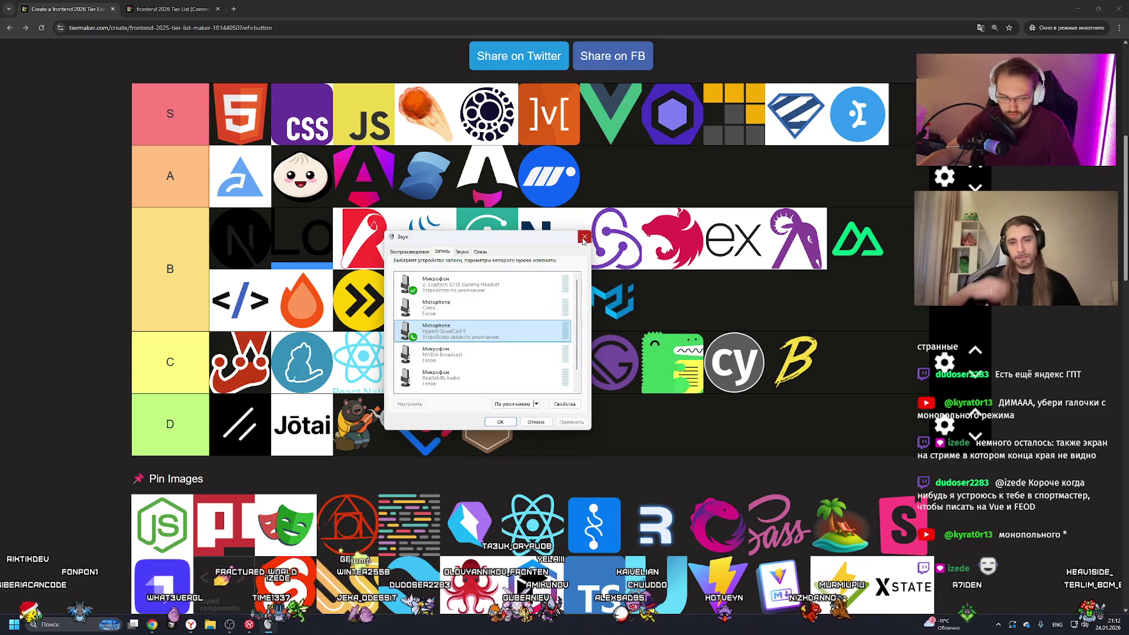
{"action": "left_click", "coordinate": [584, 237]}
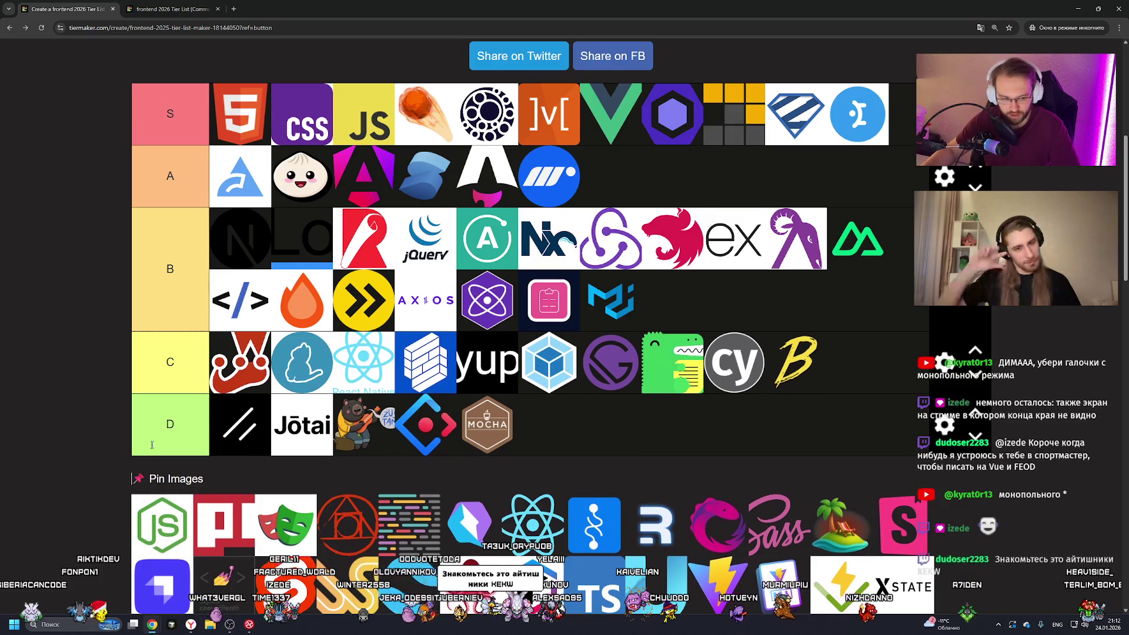
Go fullscreen with F11 and drag the Node.js logo to the front of tier A.
{"action": "scroll", "coordinate": [576, 244], "scroll_direction": "down", "scroll_amount": 1}
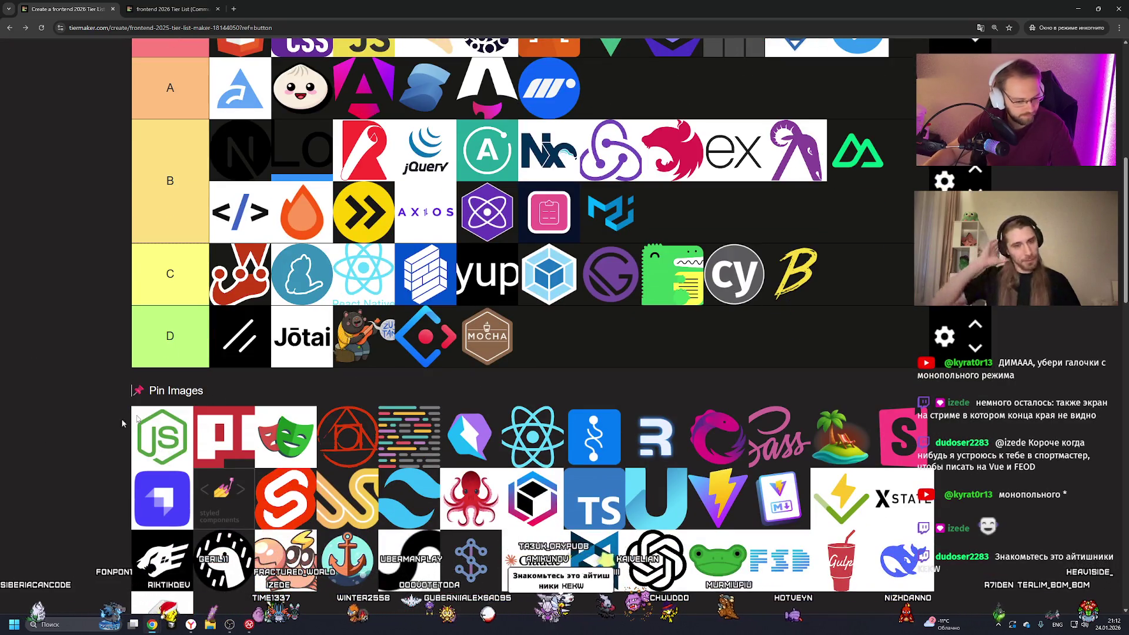
{"action": "key", "text": "F11"}
{"action": "scroll", "coordinate": [585, 357], "scroll_direction": "up", "scroll_amount": 2}
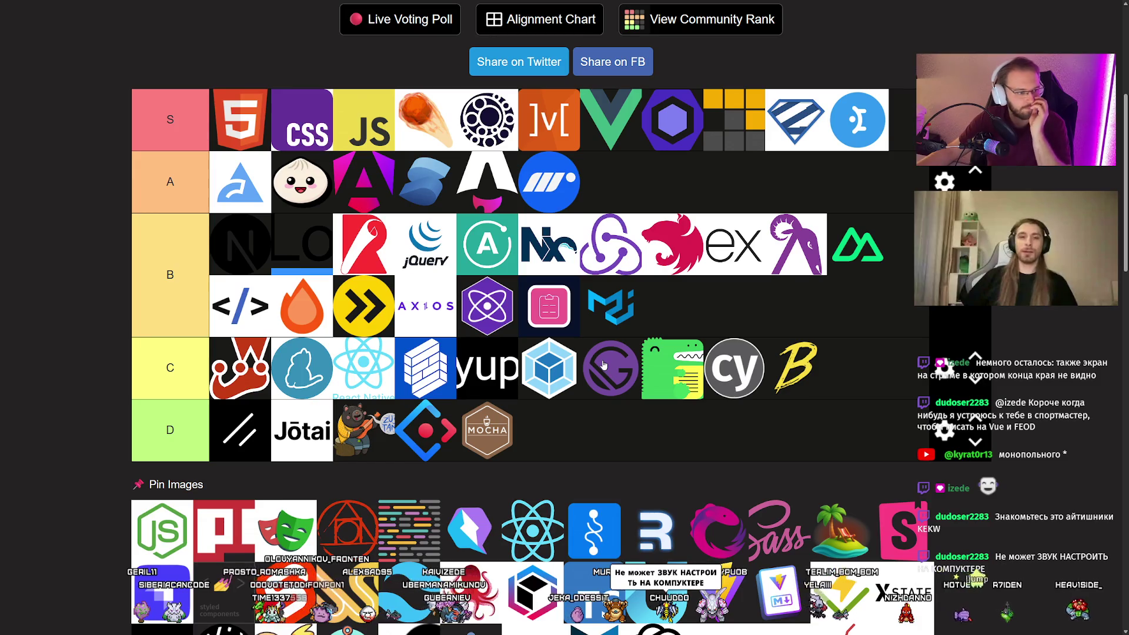
{"action": "mouse_move", "coordinate": [166, 517]}
{"action": "left_mouse_down"}
{"action": "mouse_move", "coordinate": [618, 176]}
{"action": "mouse_move", "coordinate": [238, 183]}
{"action": "left_mouse_up"}
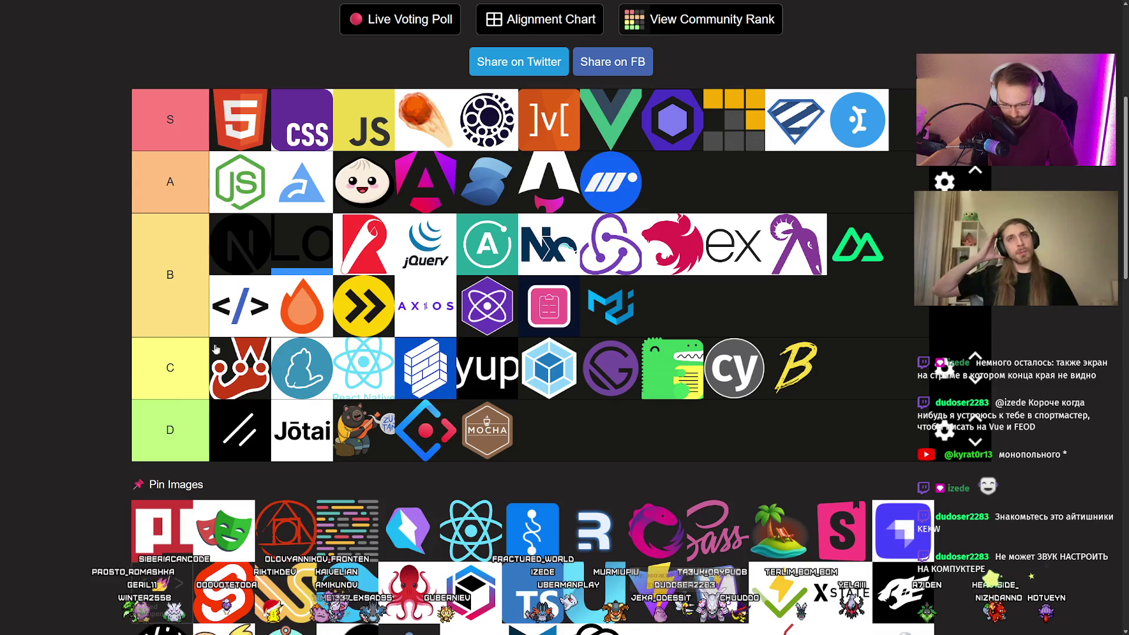
{"action": "scroll", "coordinate": [100, 322], "scroll_direction": "up", "scroll_amount": 1}
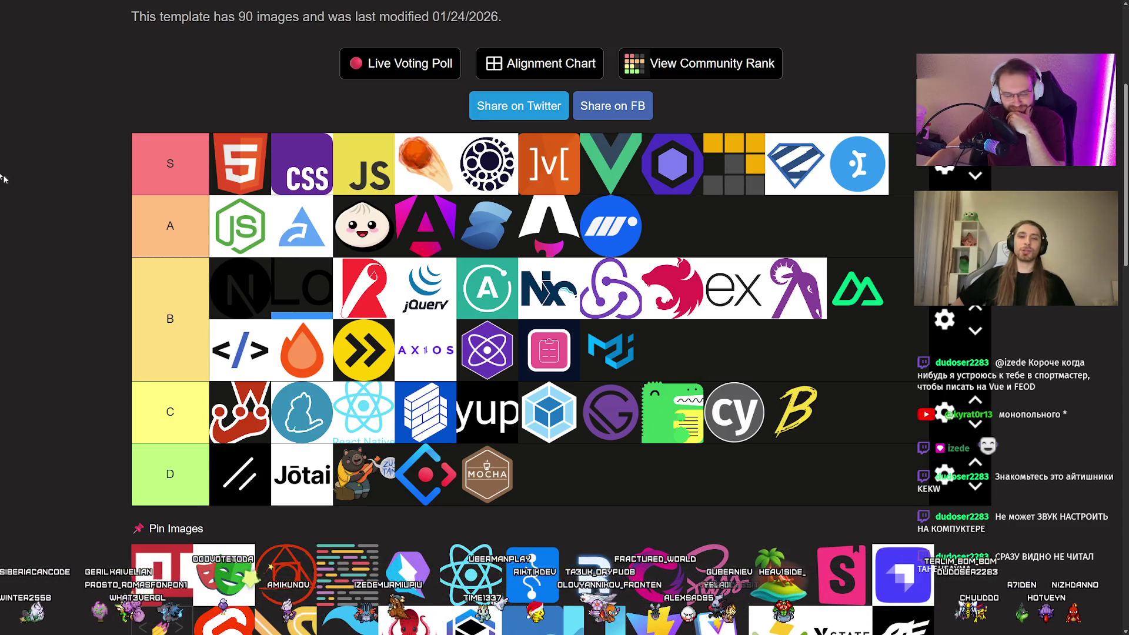
{"action": "scroll", "coordinate": [398, 344], "scroll_direction": "down", "scroll_amount": 3}
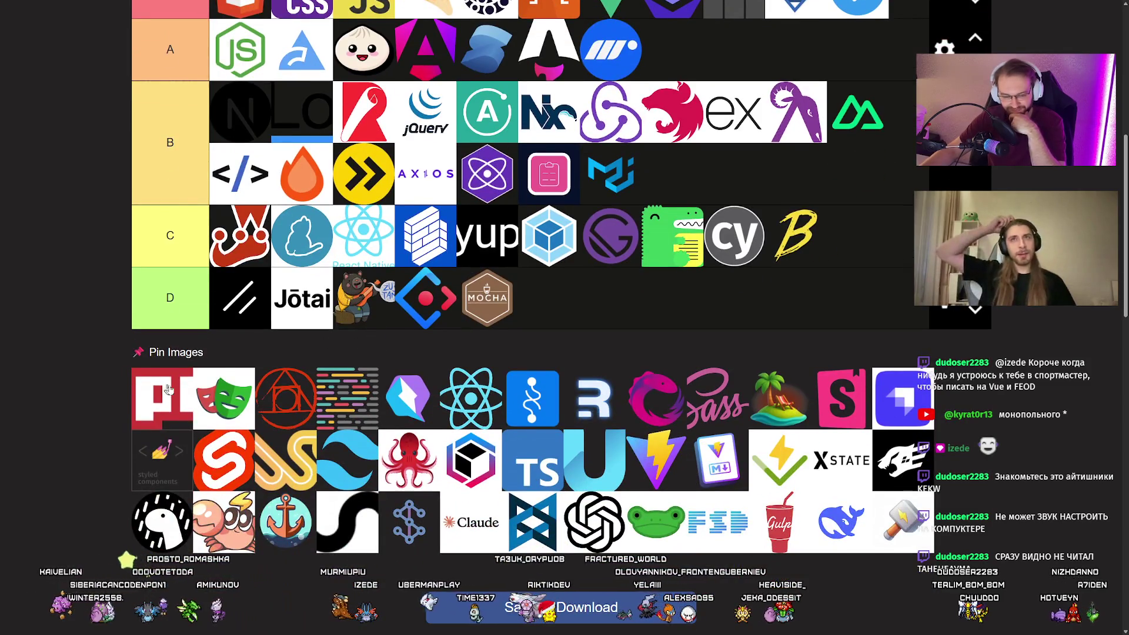
{"action": "scroll", "coordinate": [589, 427], "scroll_direction": "up", "scroll_amount": 2}
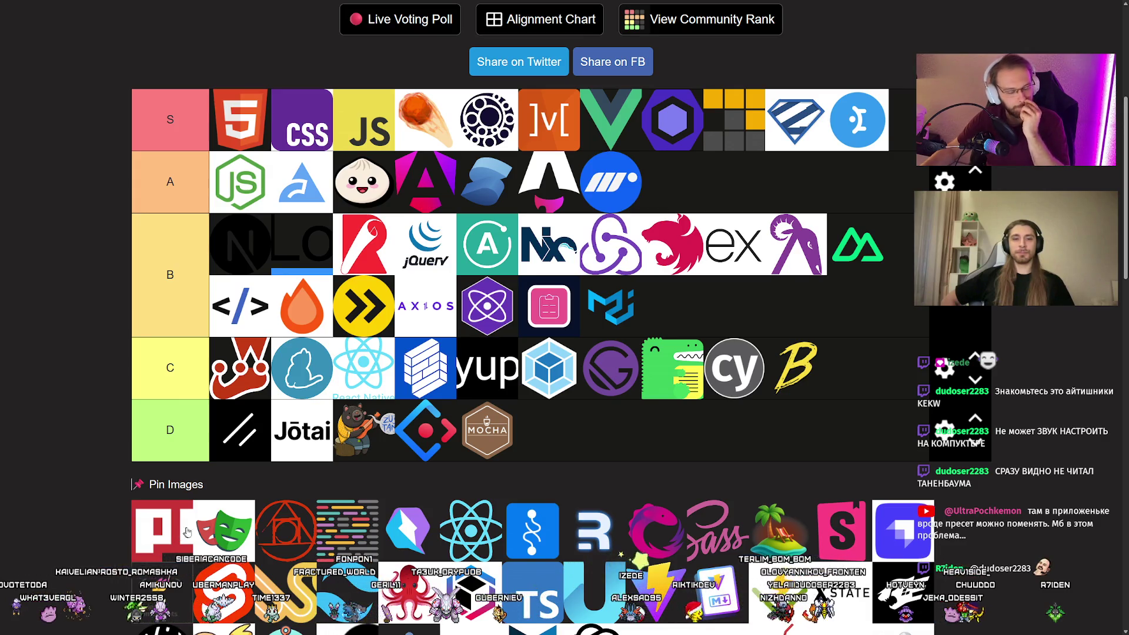
{"action": "key", "text": "super"}
{"action": "key", "text": "super"}
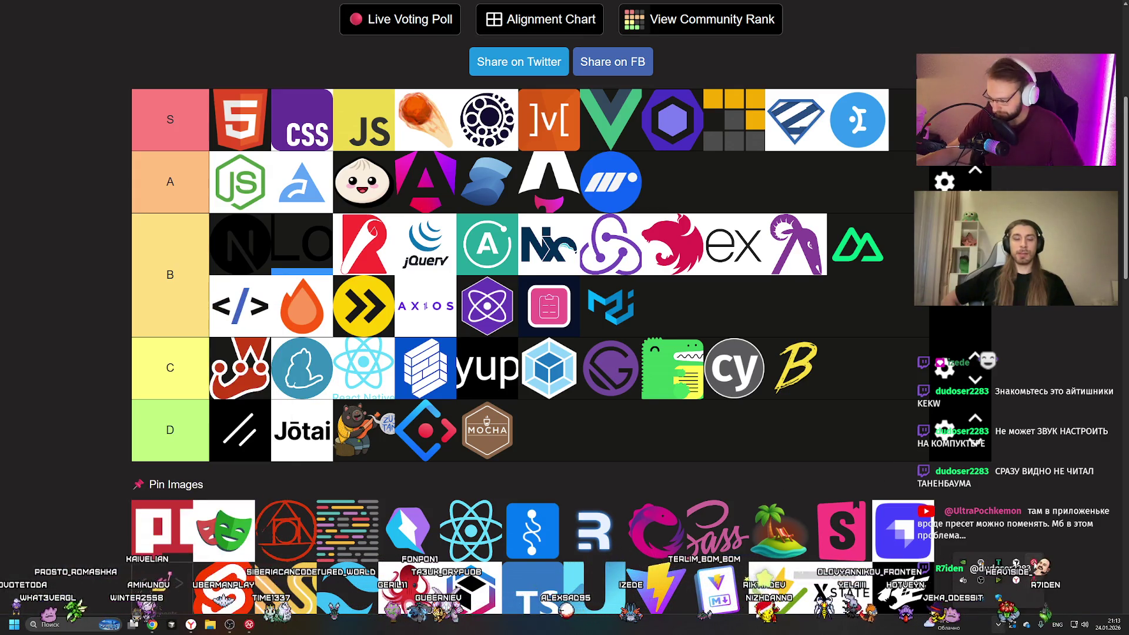
Place the red block-letter logo first in tier B, leaving the mask logo in the pool.
{"action": "left_click_drag", "start_coordinate": [159, 527], "coordinate": [240, 247]}
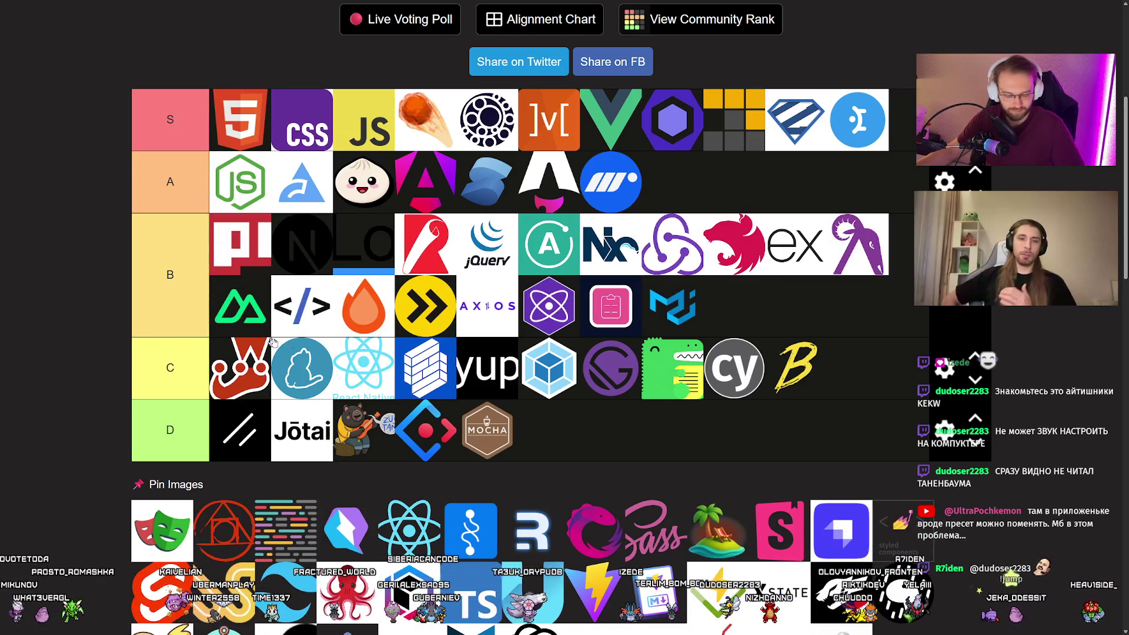
{"action": "key", "text": "super"}
{"action": "key", "text": "super"}
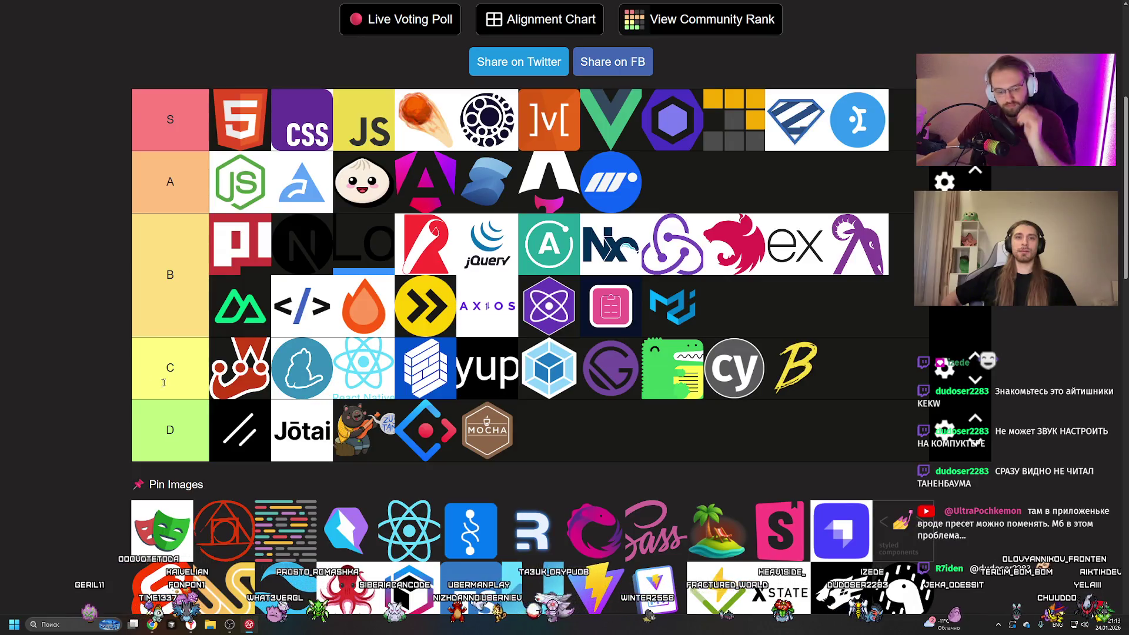
{"action": "left_click", "coordinate": [76, 320]}
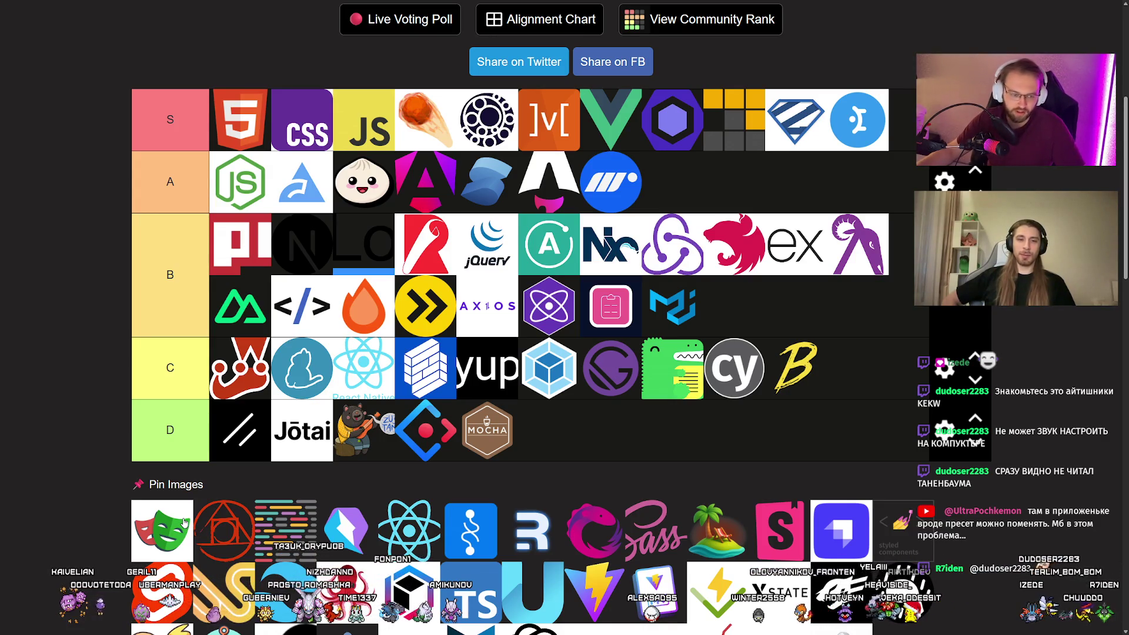
{"action": "left_click_drag", "start_coordinate": [184, 521], "coordinate": [134, 517]}
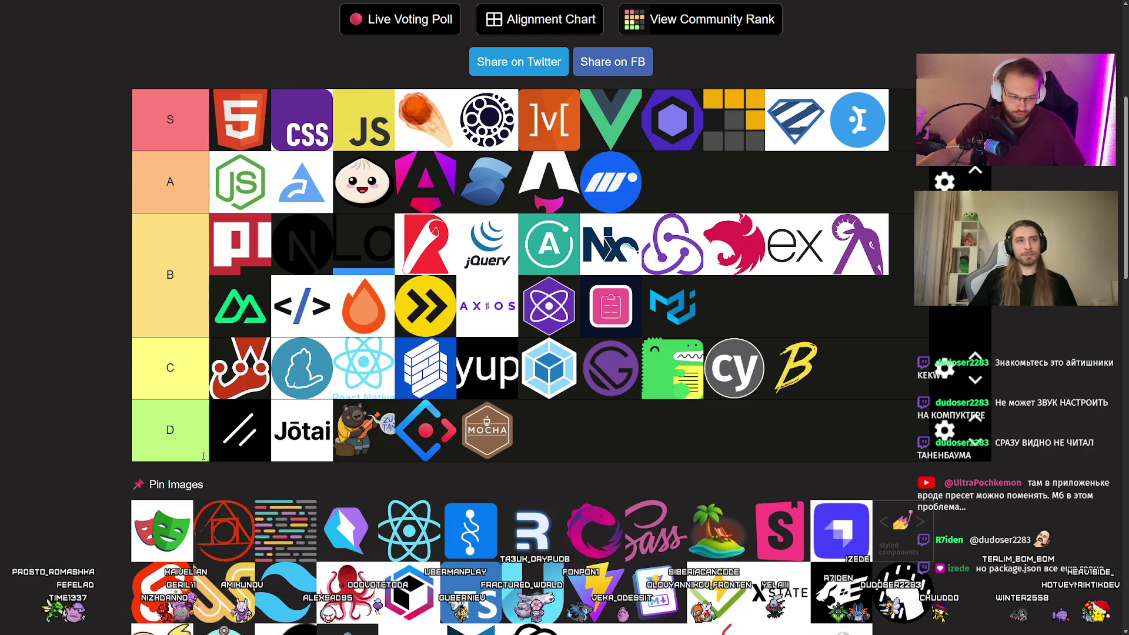
{"action": "scroll", "coordinate": [139, 532], "scroll_direction": "down", "scroll_amount": 1}
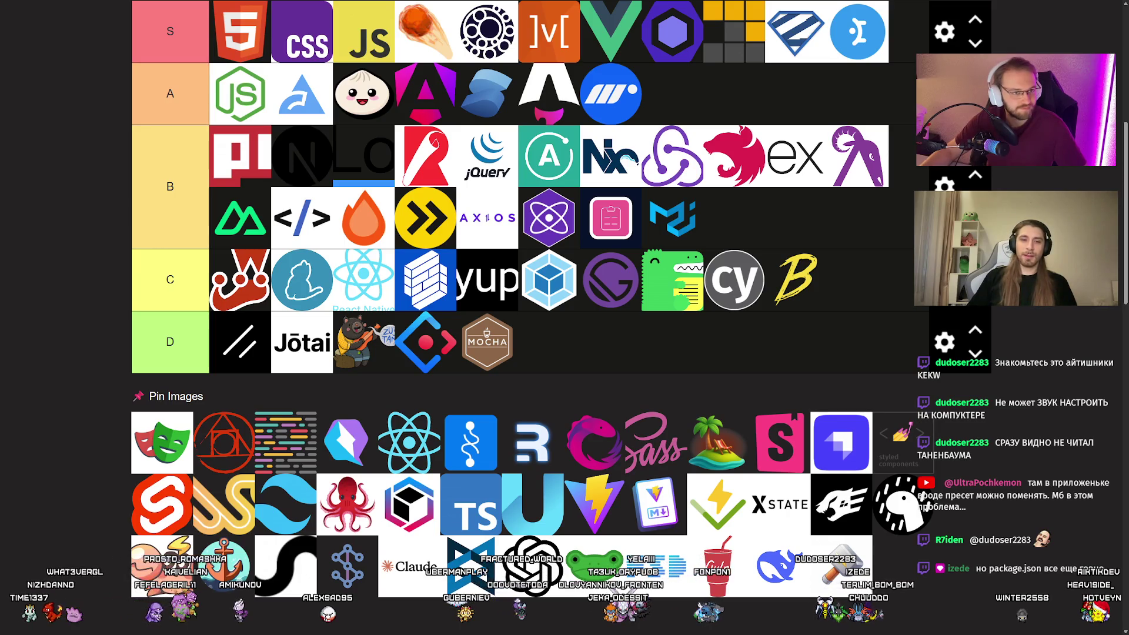
{"action": "mouse_move", "coordinate": [186, 438]}
{"action": "left_mouse_down"}
{"action": "mouse_move", "coordinate": [530, 24]}
{"action": "mouse_move", "coordinate": [904, 114]}
{"action": "mouse_move", "coordinate": [500, 182]}
{"action": "mouse_move", "coordinate": [526, 174]}
{"action": "left_mouse_up"}
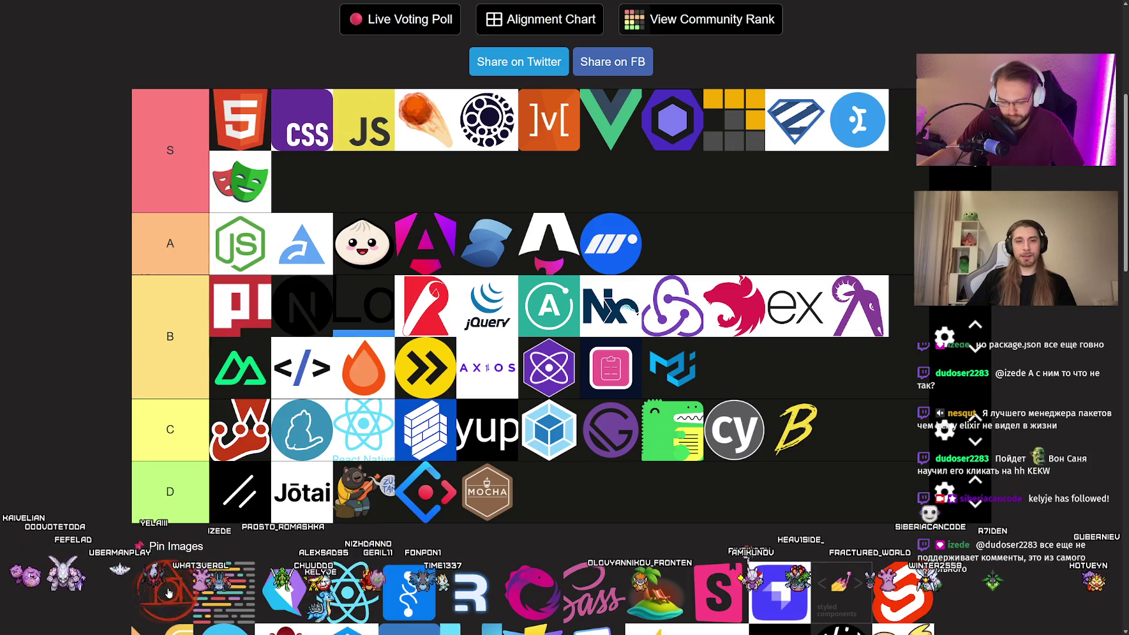
Drop the Playwright mask logo into tier S, starting a second row there.
{"action": "left_click_drag", "start_coordinate": [146, 591], "coordinate": [229, 303]}
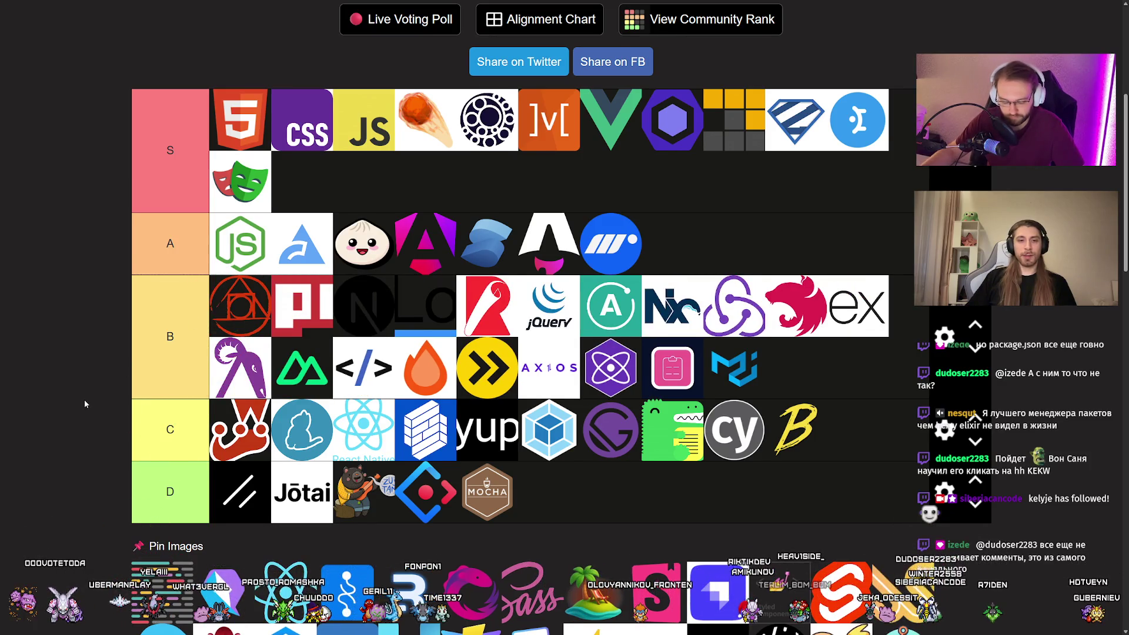
Scroll the tier list page down and up to view the tiers and image pool.
{"action": "scroll", "coordinate": [84, 400], "scroll_direction": "down", "scroll_amount": 2}
{"action": "scroll", "coordinate": [82, 400], "scroll_direction": "up", "scroll_amount": 3}
{"action": "scroll", "coordinate": [82, 400], "scroll_direction": "down", "scroll_amount": 1}
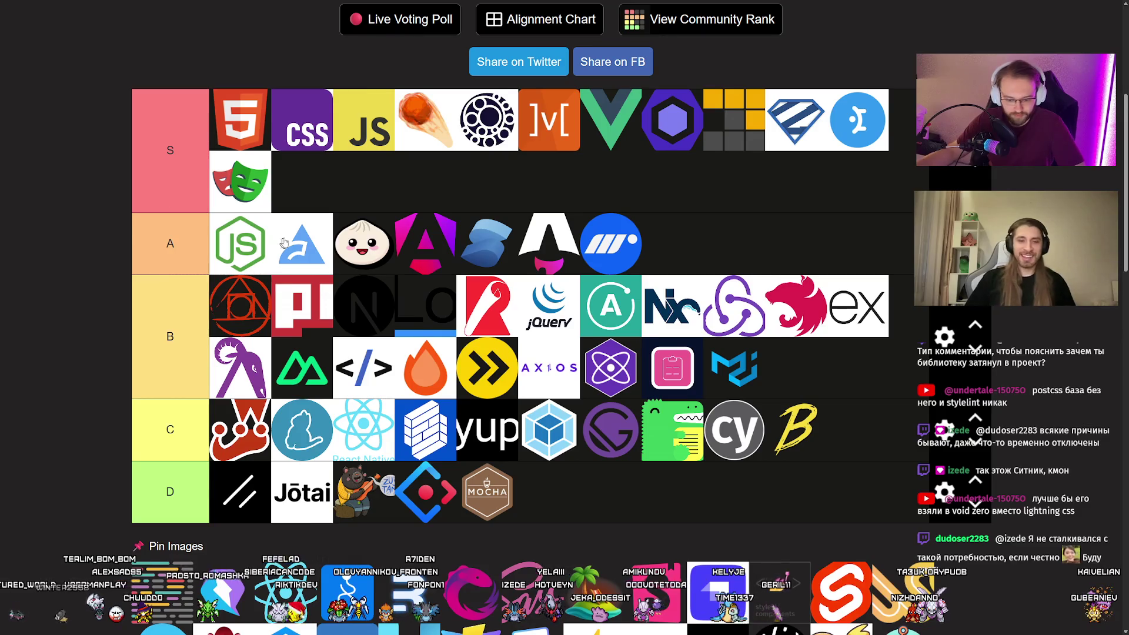
{"action": "scroll", "coordinate": [343, 228], "scroll_direction": "down", "scroll_amount": 3}
{"action": "scroll", "coordinate": [105, 377], "scroll_direction": "up", "scroll_amount": 3}
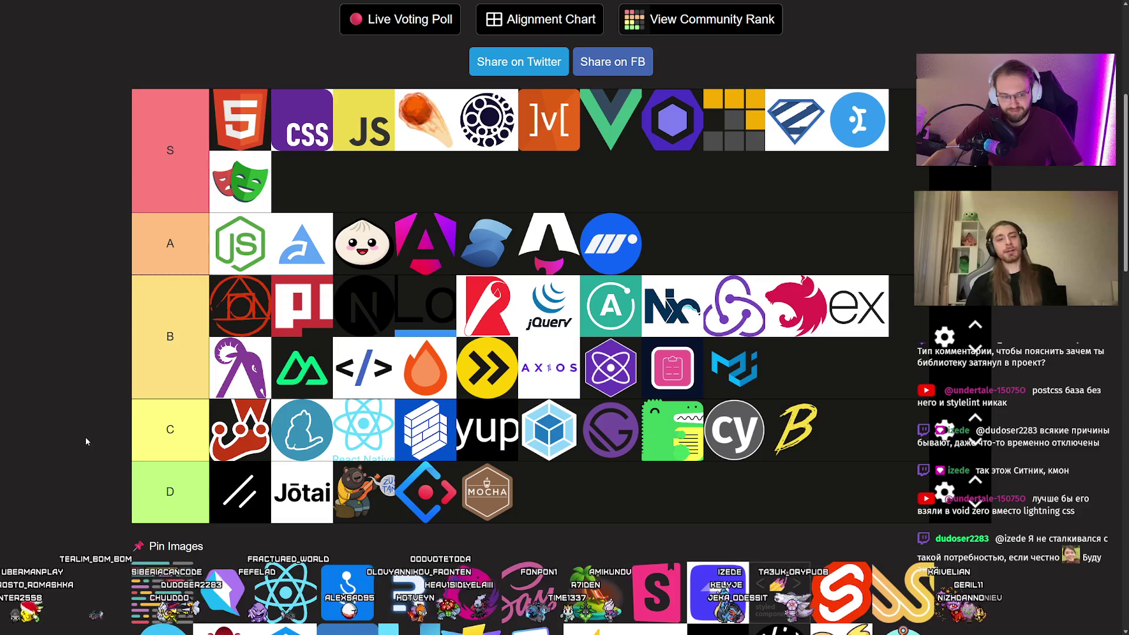
{"action": "mouse_move", "coordinate": [158, 582]}
{"action": "left_mouse_down"}
{"action": "mouse_move", "coordinate": [212, 313]}
{"action": "mouse_move", "coordinate": [235, 305]}
{"action": "left_mouse_up"}
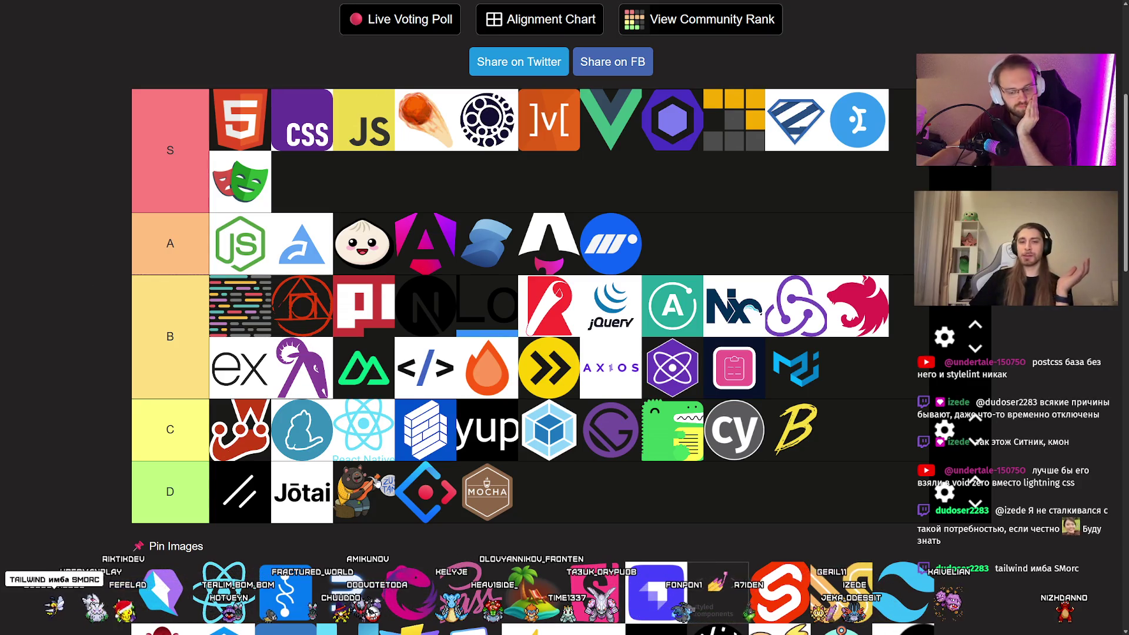
{"action": "scroll", "coordinate": [117, 489], "scroll_direction": "up", "scroll_amount": 1}
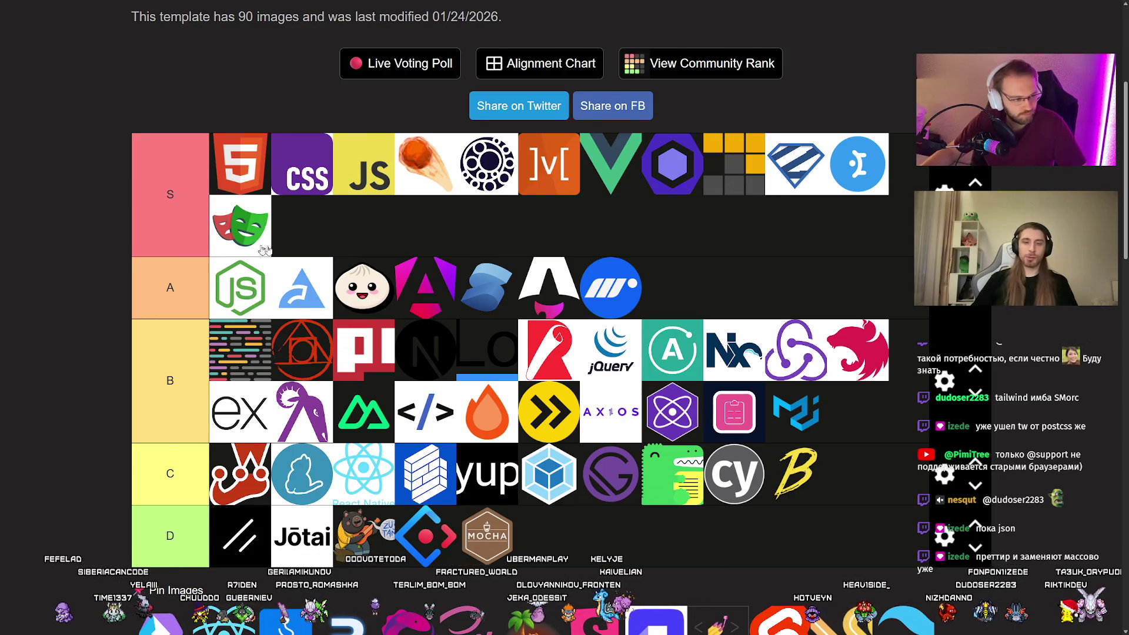
{"action": "scroll", "coordinate": [234, 268], "scroll_direction": "down", "scroll_amount": 2}
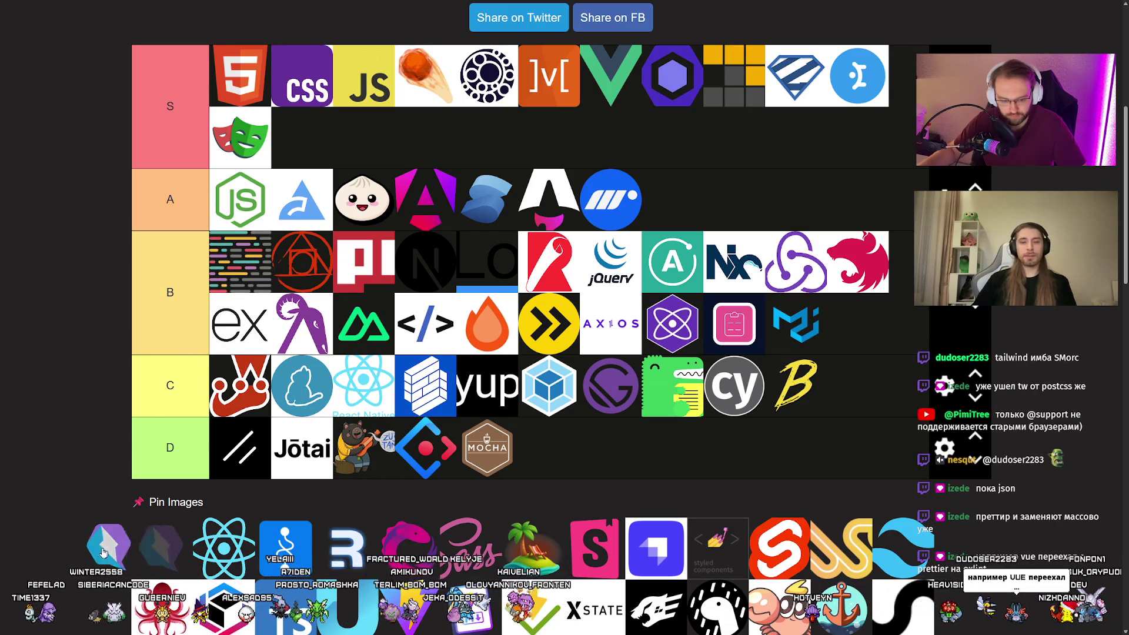
{"action": "scroll", "coordinate": [104, 399], "scroll_direction": "up", "scroll_amount": 1}
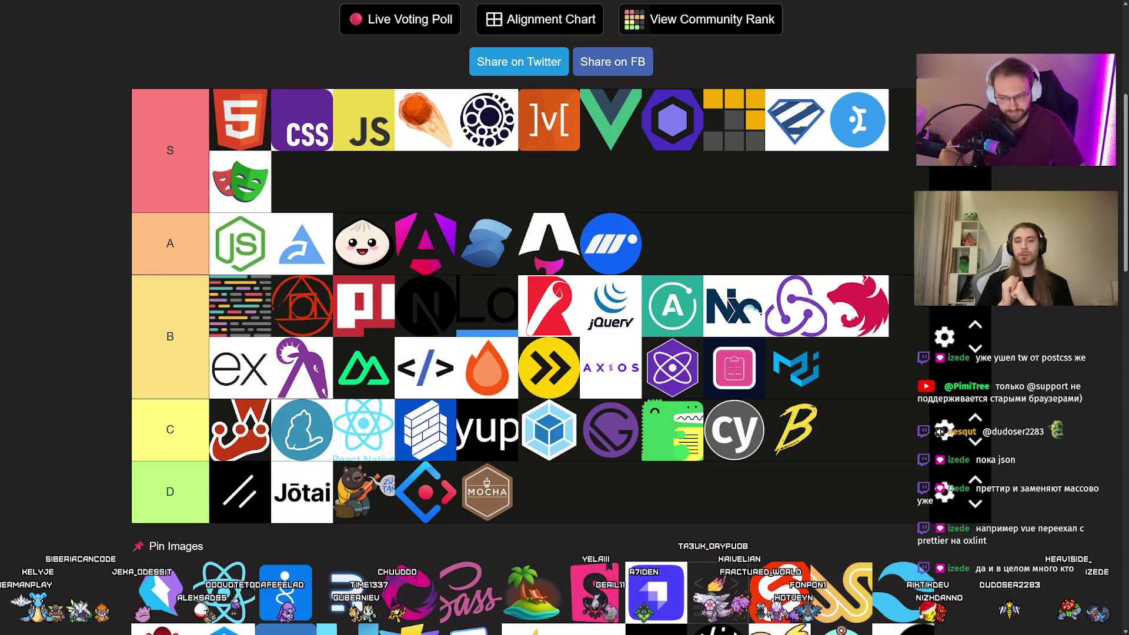
Drop the purple-and-blue angular logo into tier A between Solid and Astro.
{"action": "mouse_move", "coordinate": [487, 247]}
{"action": "left_mouse_down"}
{"action": "mouse_move", "coordinate": [487, 271]}
{"action": "mouse_move", "coordinate": [489, 212]}
{"action": "left_mouse_up"}
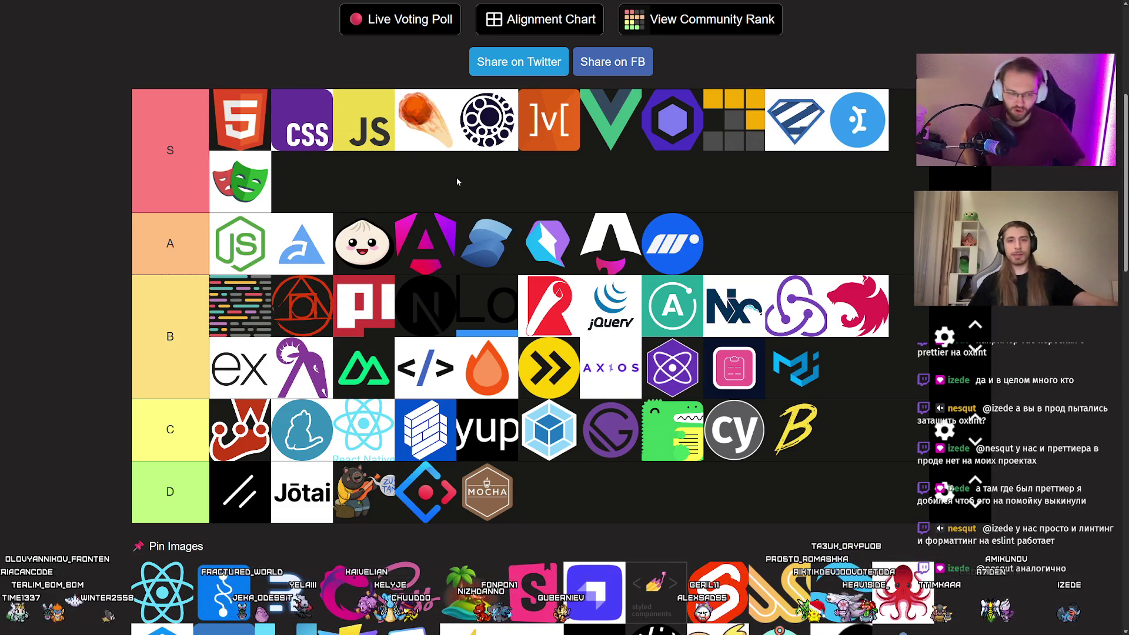
{"action": "scroll", "coordinate": [180, 436], "scroll_direction": "down", "scroll_amount": 2}
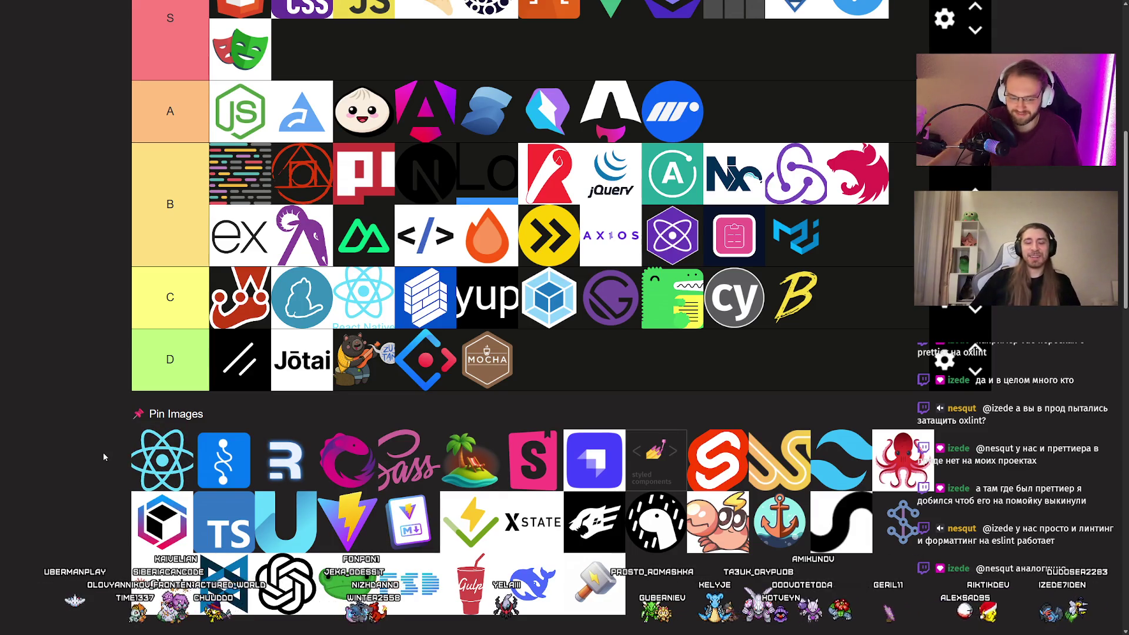
Move the React logo from the pool to tier C's first slot, ahead of the red crown logo.
{"action": "scroll", "coordinate": [105, 453], "scroll_direction": "up", "scroll_amount": 2}
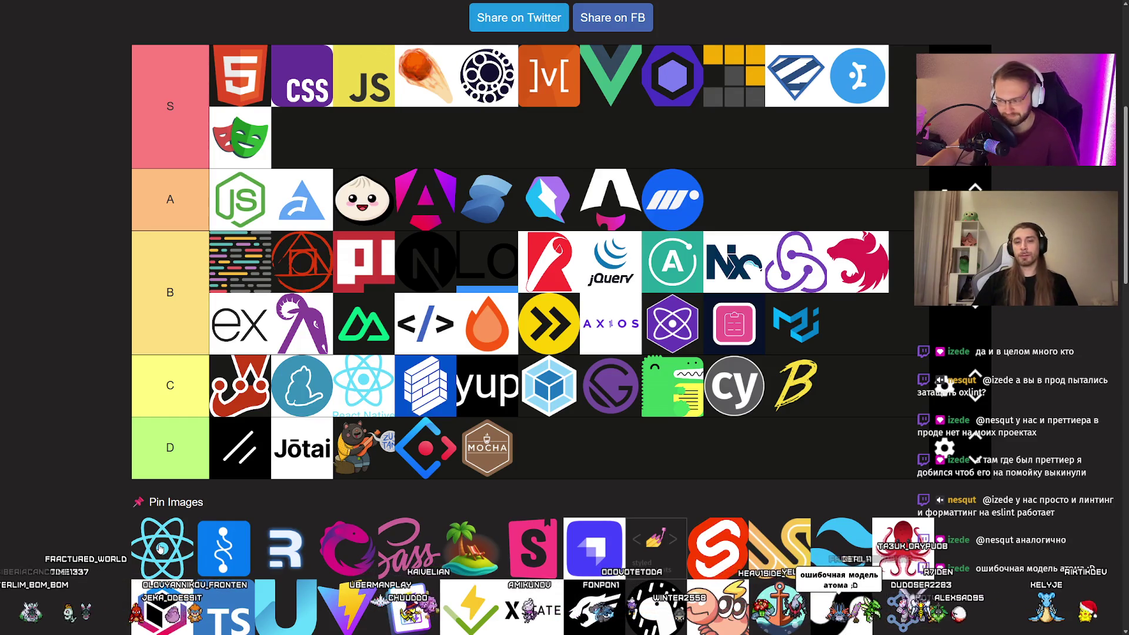
{"action": "scroll", "coordinate": [104, 480], "scroll_direction": "up", "scroll_amount": 1}
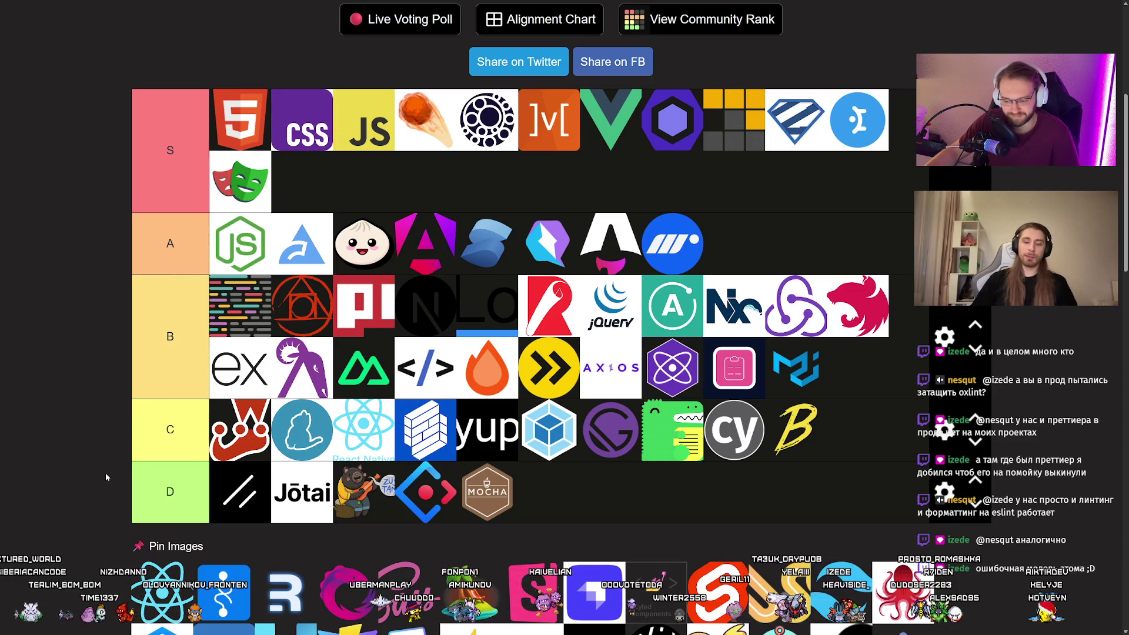
{"action": "scroll", "coordinate": [111, 478], "scroll_direction": "down", "scroll_amount": 3}
{"action": "scroll", "coordinate": [112, 480], "scroll_direction": "up", "scroll_amount": 4}
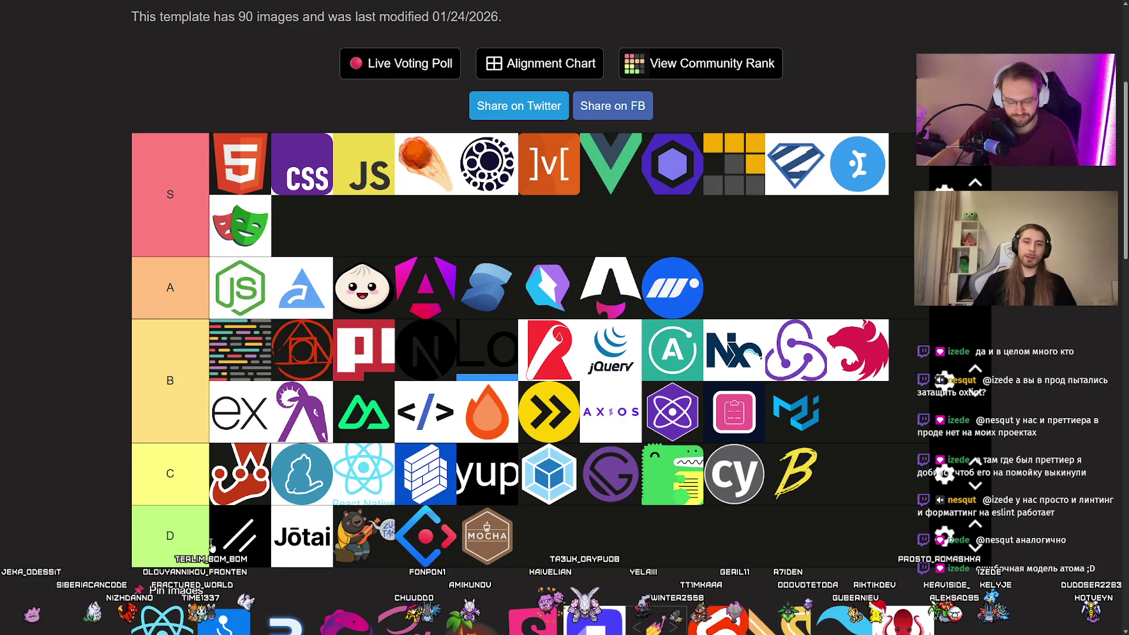
{"action": "mouse_move", "coordinate": [172, 623]}
{"action": "left_mouse_down"}
{"action": "mouse_move", "coordinate": [177, 527]}
{"action": "mouse_move", "coordinate": [223, 476]}
{"action": "left_mouse_up"}
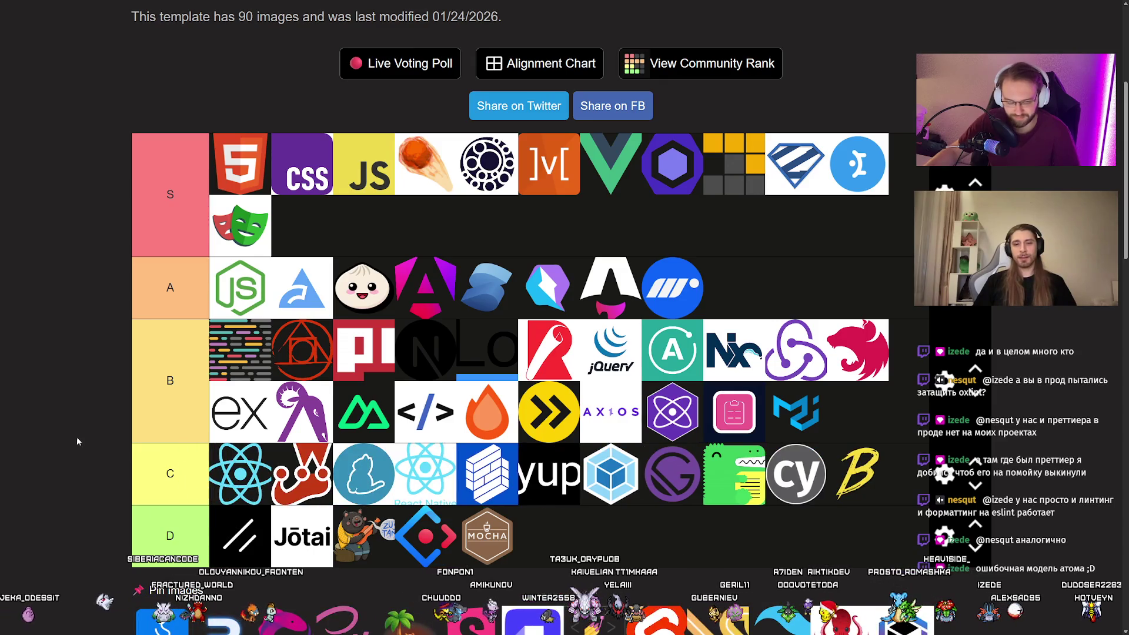
{"action": "scroll", "coordinate": [75, 441], "scroll_direction": "down", "scroll_amount": 2}
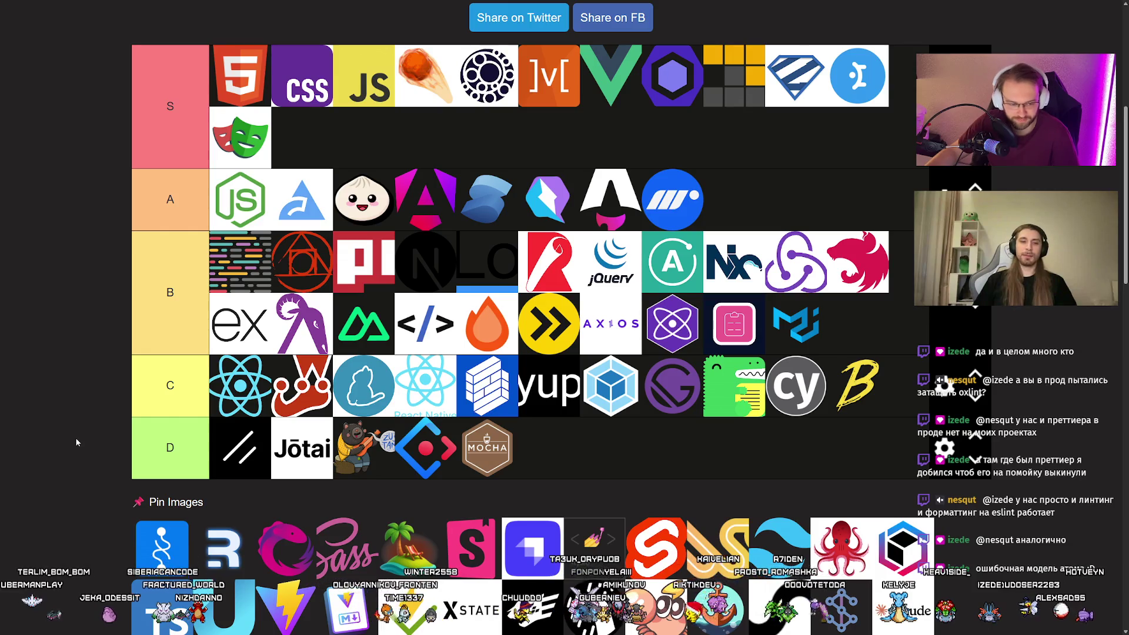
Place the blue winding-line square logo second in tier D, right after the // logo.
{"action": "scroll", "coordinate": [76, 442], "scroll_direction": "up", "scroll_amount": 1}
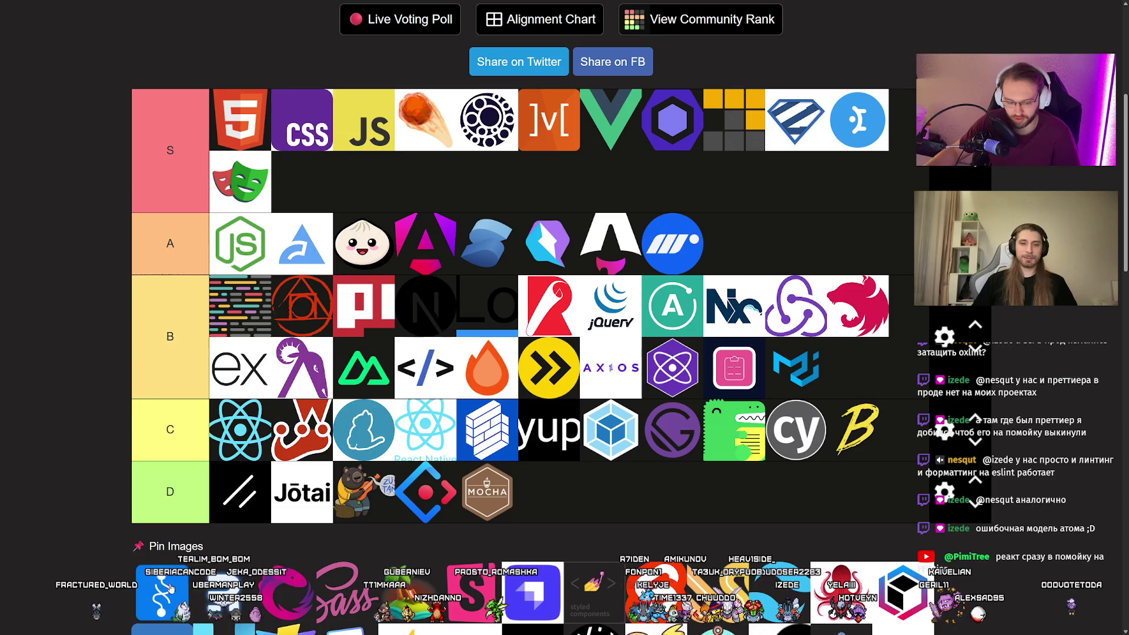
{"action": "mouse_move", "coordinate": [183, 578]}
{"action": "left_mouse_down"}
{"action": "mouse_move", "coordinate": [152, 587]}
{"action": "mouse_move", "coordinate": [170, 593]}
{"action": "left_mouse_up"}
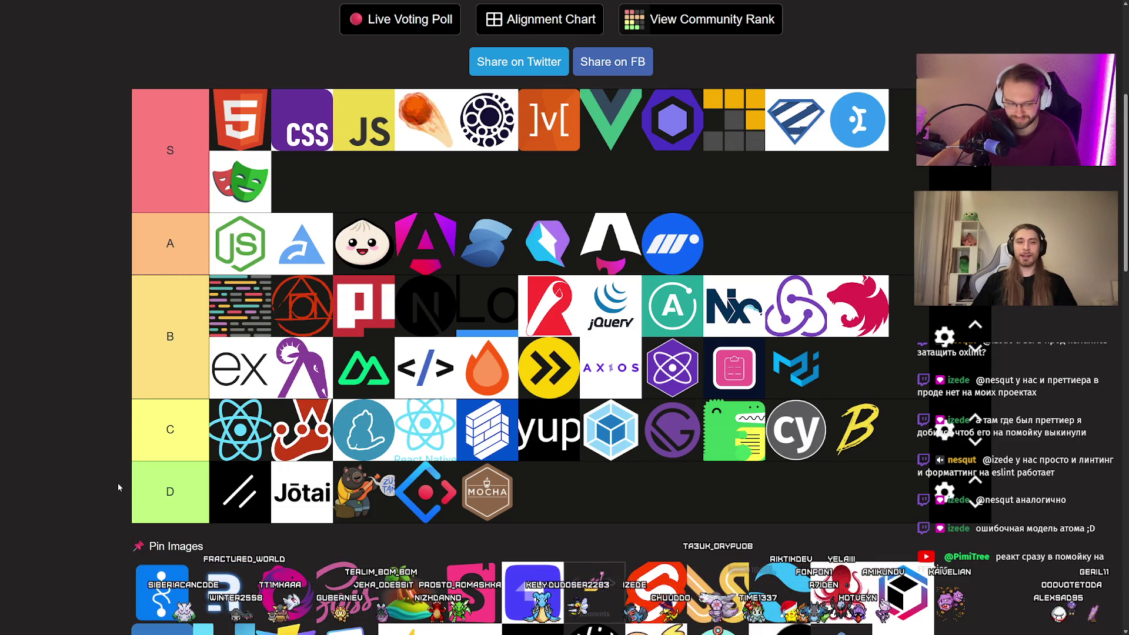
{"action": "mouse_move", "coordinate": [160, 591]}
{"action": "left_mouse_down"}
{"action": "mouse_move", "coordinate": [241, 491]}
{"action": "mouse_move", "coordinate": [355, 485]}
{"action": "mouse_move", "coordinate": [334, 483]}
{"action": "left_mouse_up"}
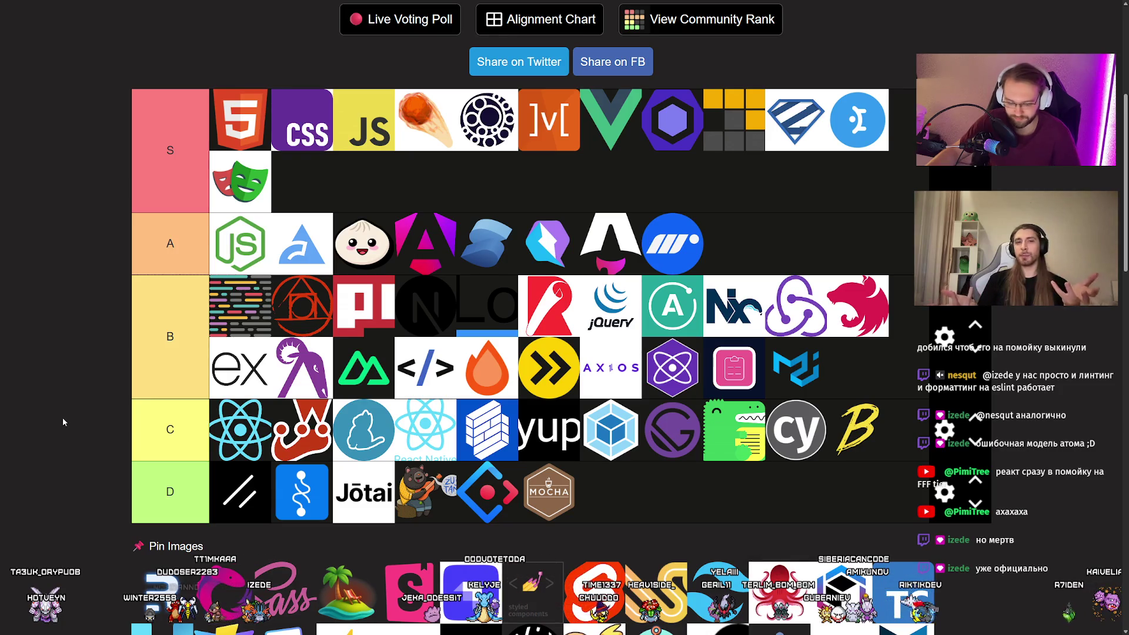
{"action": "scroll", "coordinate": [71, 500], "scroll_direction": "down", "scroll_amount": 2}
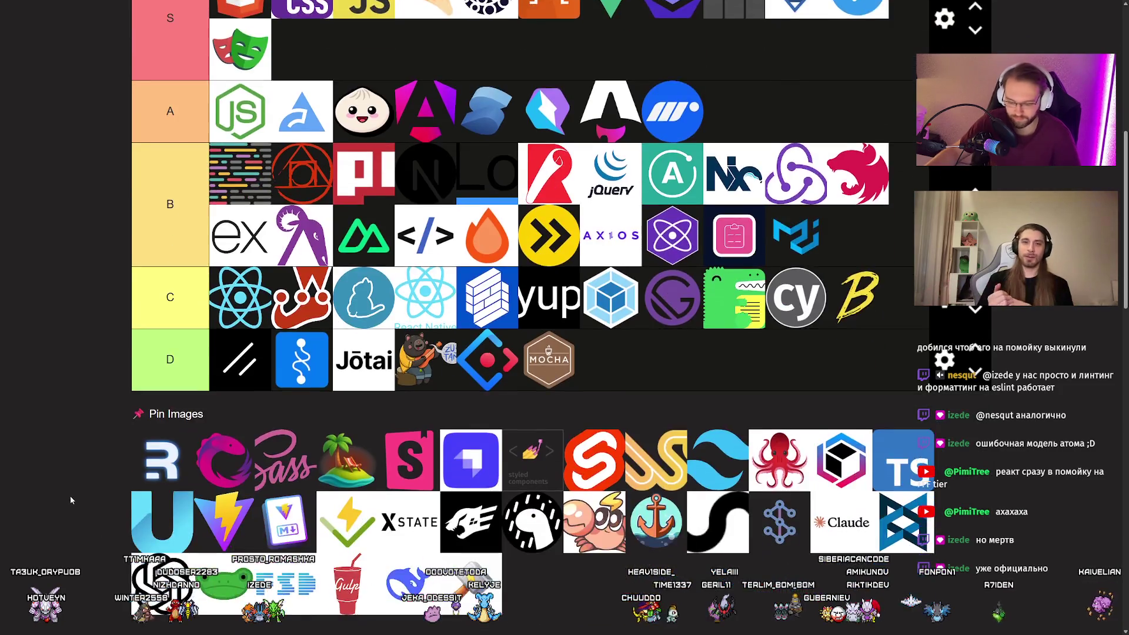
Rank the blue R logo in tier A, between Solid and the purple-and-blue logo.
{"action": "scroll", "coordinate": [70, 500], "scroll_direction": "up", "scroll_amount": 2}
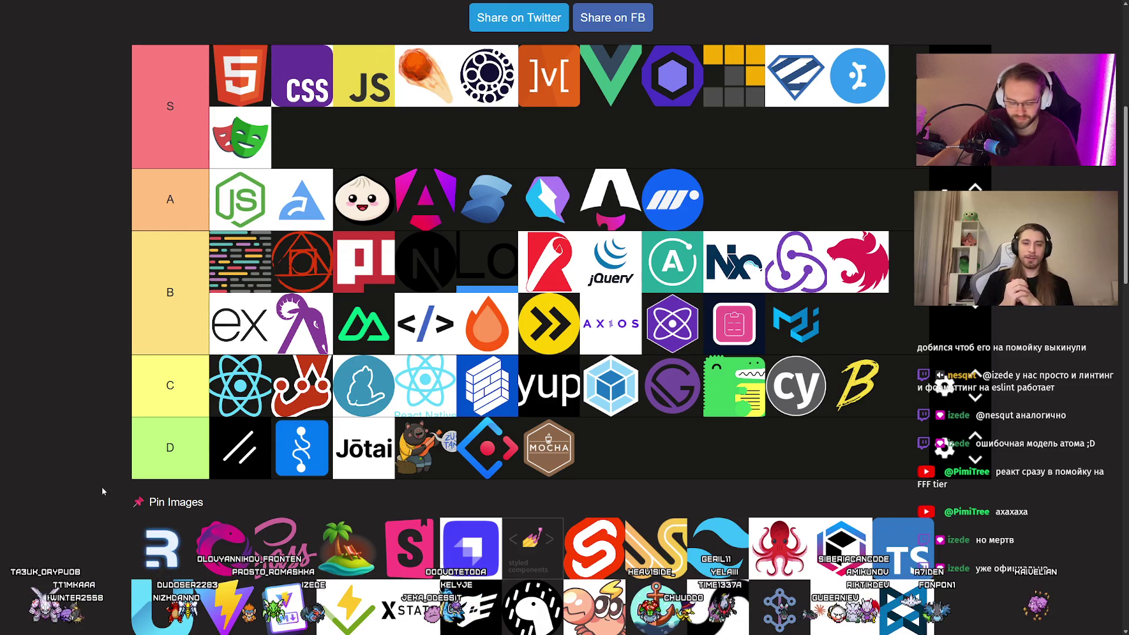
{"action": "scroll", "coordinate": [82, 478], "scroll_direction": "up", "scroll_amount": 1}
{"action": "scroll", "coordinate": [75, 481], "scroll_direction": "down", "scroll_amount": 1}
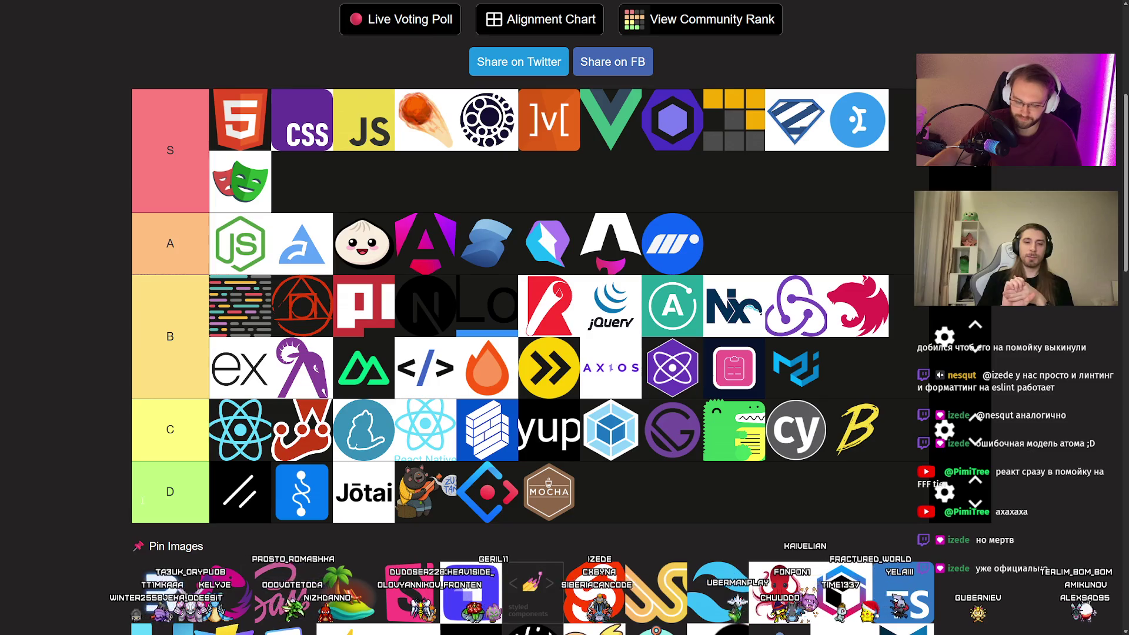
{"action": "left_click_drag", "start_coordinate": [163, 582], "coordinate": [130, 350]}
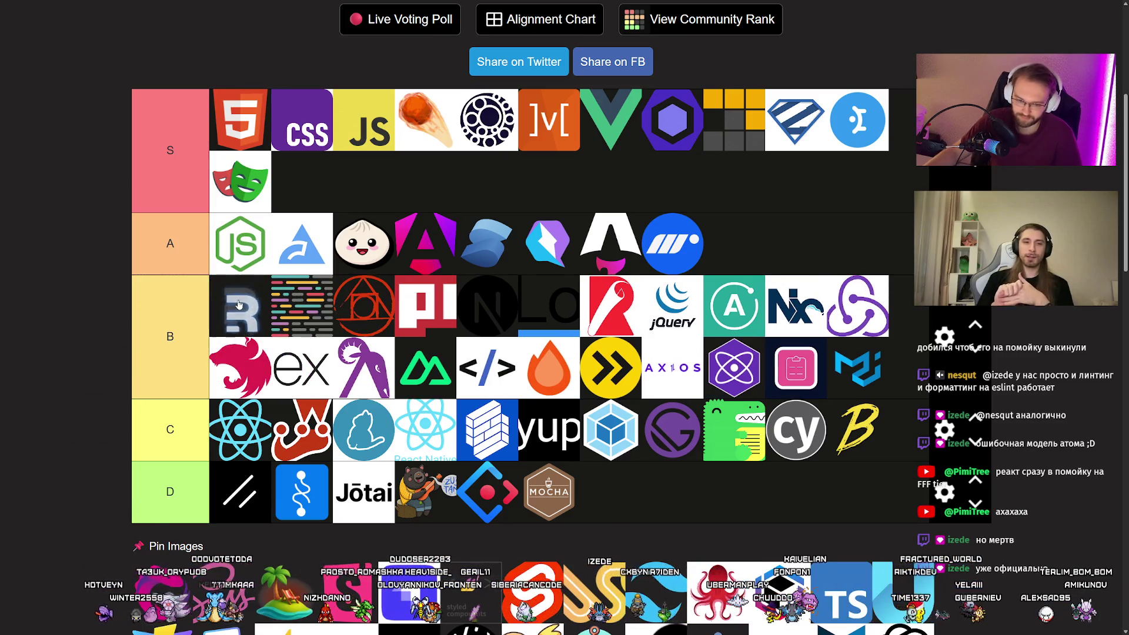
{"action": "mouse_move", "coordinate": [230, 313]}
{"action": "left_mouse_down"}
{"action": "mouse_move", "coordinate": [288, 258]}
{"action": "mouse_move", "coordinate": [741, 255]}
{"action": "mouse_move", "coordinate": [358, 247]}
{"action": "mouse_move", "coordinate": [752, 246]}
{"action": "mouse_move", "coordinate": [494, 244]}
{"action": "mouse_move", "coordinate": [580, 244]}
{"action": "left_mouse_up"}
Look over the updated tier list, then switch to the browser showing the Remix site.
{"action": "scroll", "coordinate": [101, 333], "scroll_direction": "down", "scroll_amount": 1}
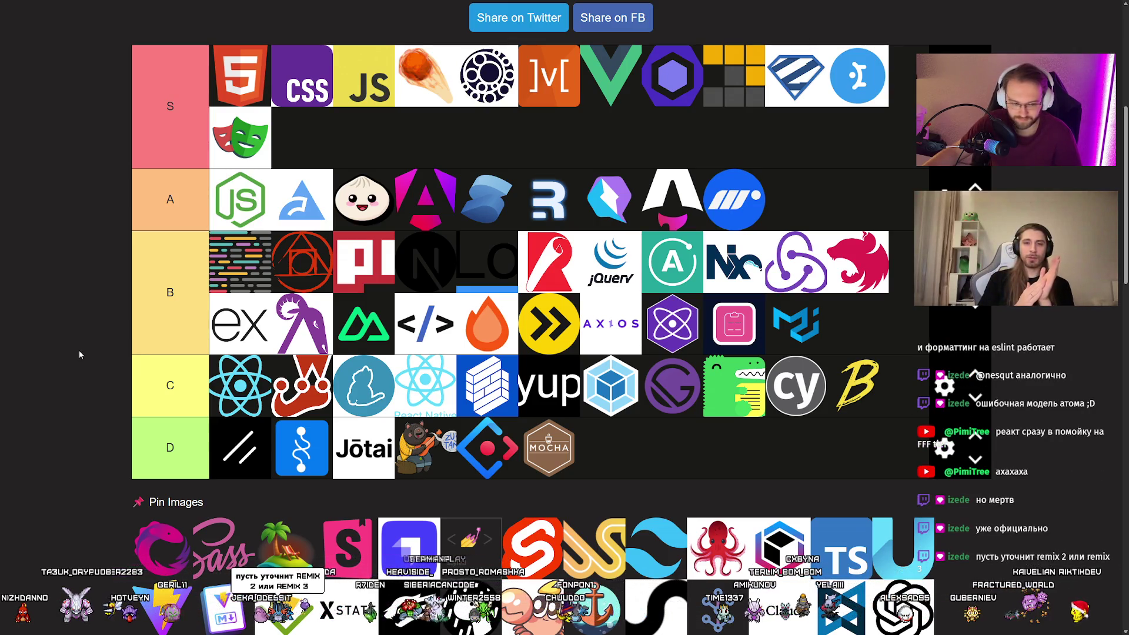
{"action": "scroll", "coordinate": [80, 354], "scroll_direction": "up", "scroll_amount": 1}
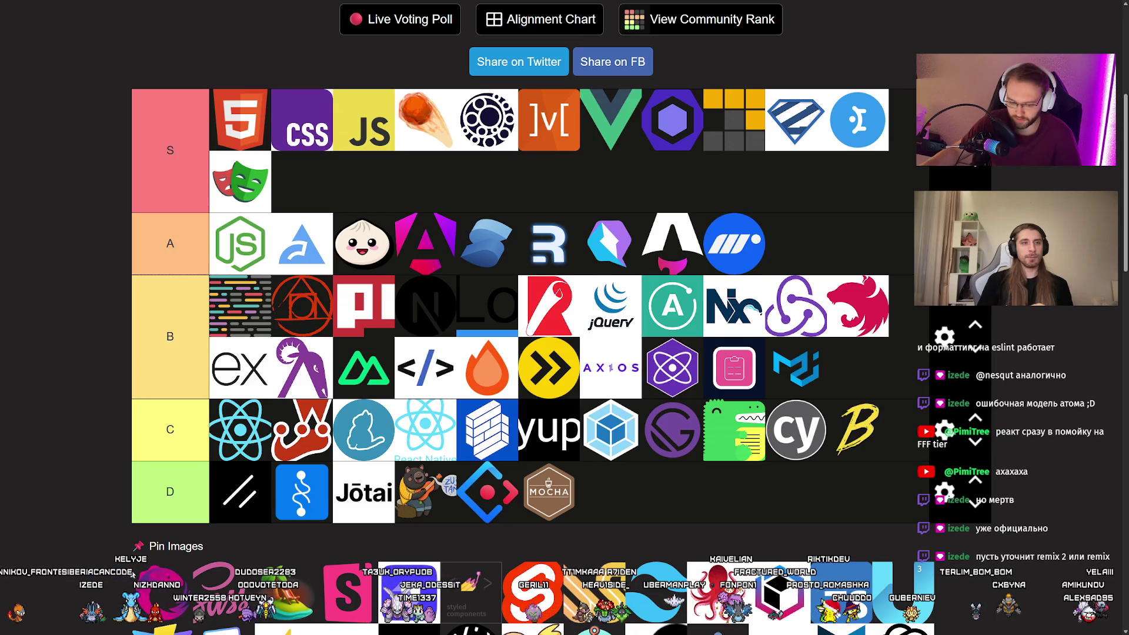
{"action": "scroll", "coordinate": [97, 461], "scroll_direction": "down", "scroll_amount": 1}
{"action": "scroll", "coordinate": [97, 460], "scroll_direction": "up", "scroll_amount": 1}
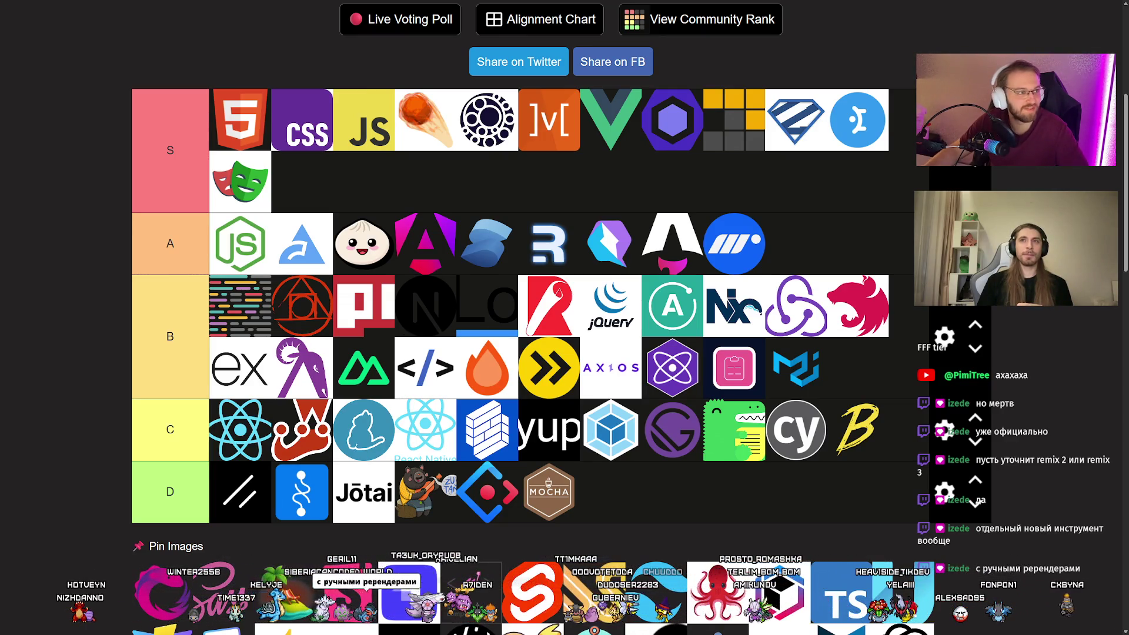
{"action": "key", "text": "alt+Tab"}
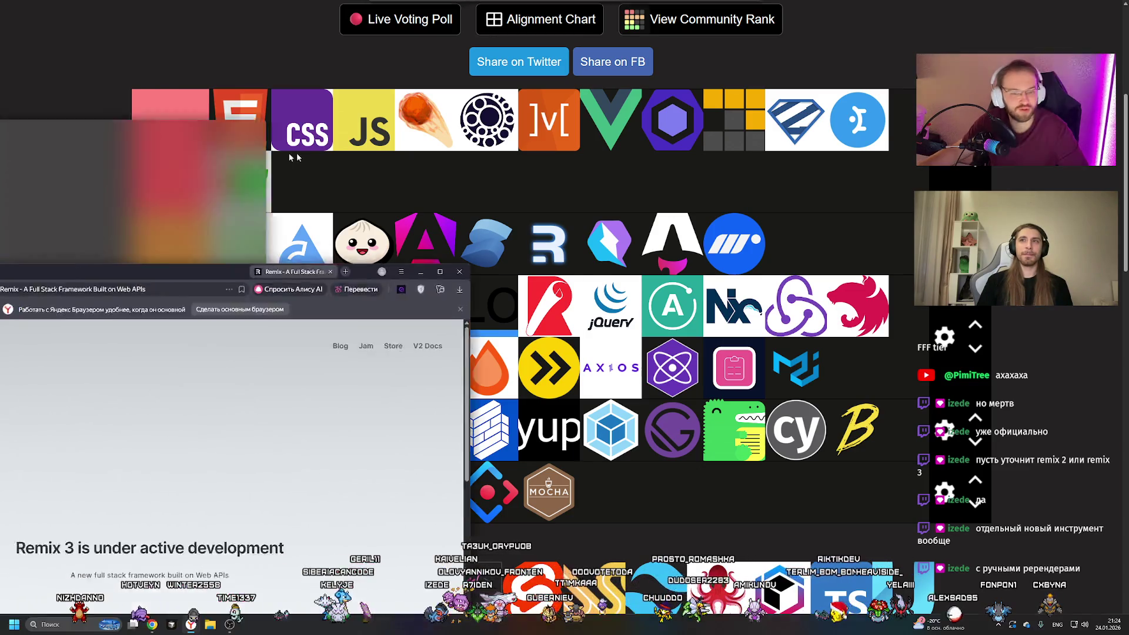
Bring the Remix browser window back up and resize and reposition it.
{"action": "left_click", "coordinate": [732, 158]}
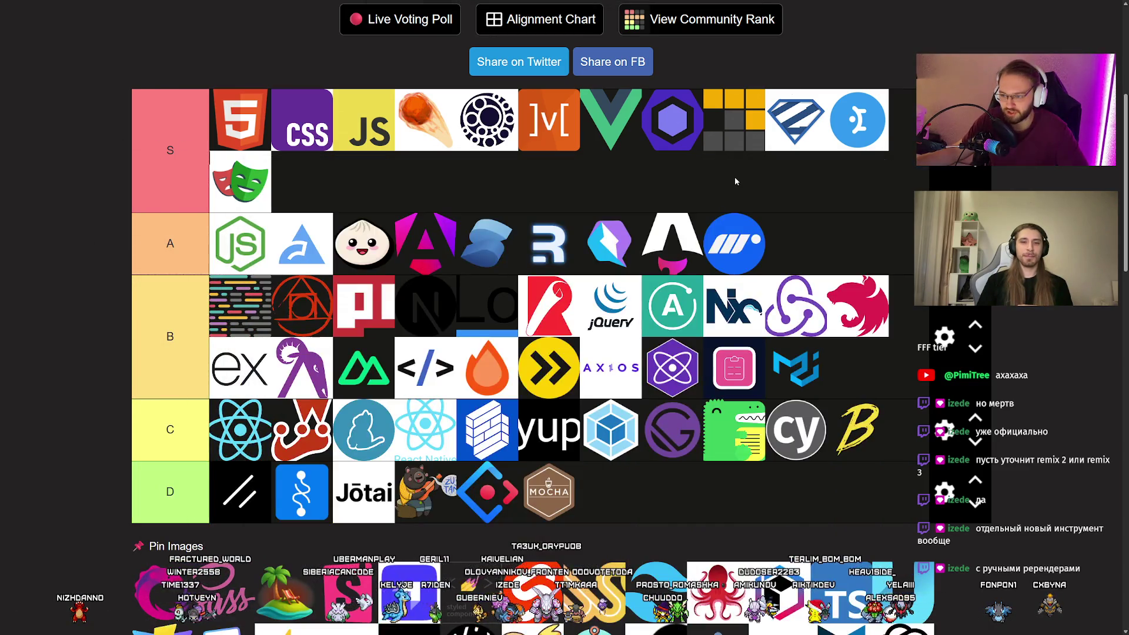
{"action": "left_click", "coordinate": [14, 625]}
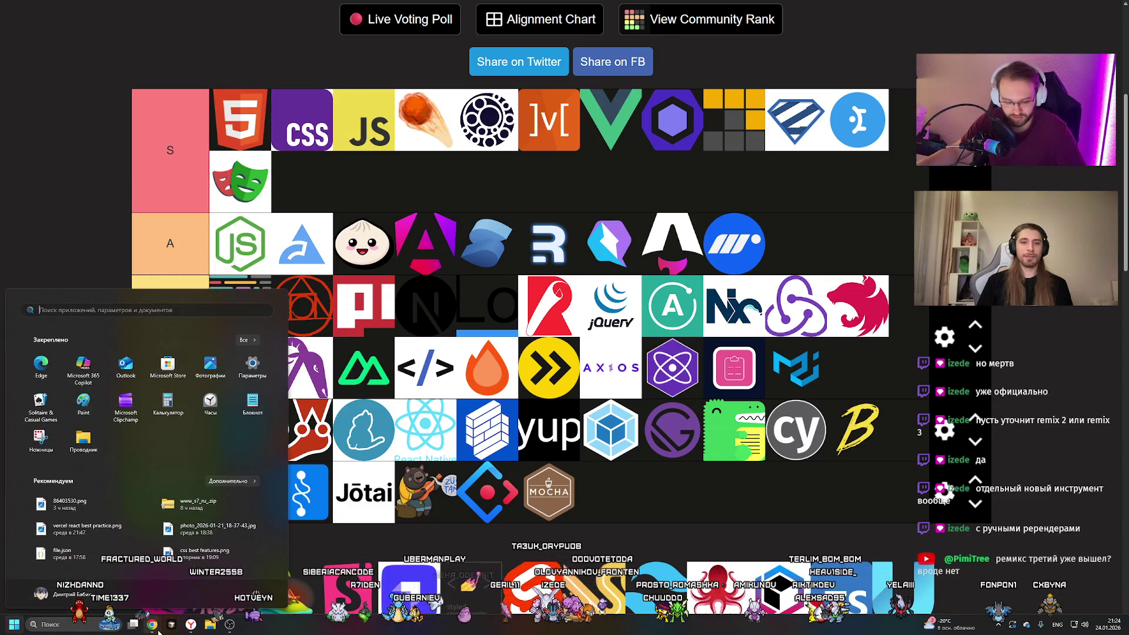
{"action": "left_click", "coordinate": [221, 582]}
{"action": "mouse_move", "coordinate": [768, 160]}
{"action": "left_mouse_down"}
{"action": "mouse_move", "coordinate": [767, 241]}
{"action": "mouse_move", "coordinate": [613, 227]}
{"action": "left_mouse_up"}
Zoom the Remix page out to 67% and scroll through the site.
{"action": "key", "text": "ctrl+minus"}
{"action": "key", "text": "ctrl+minus"}
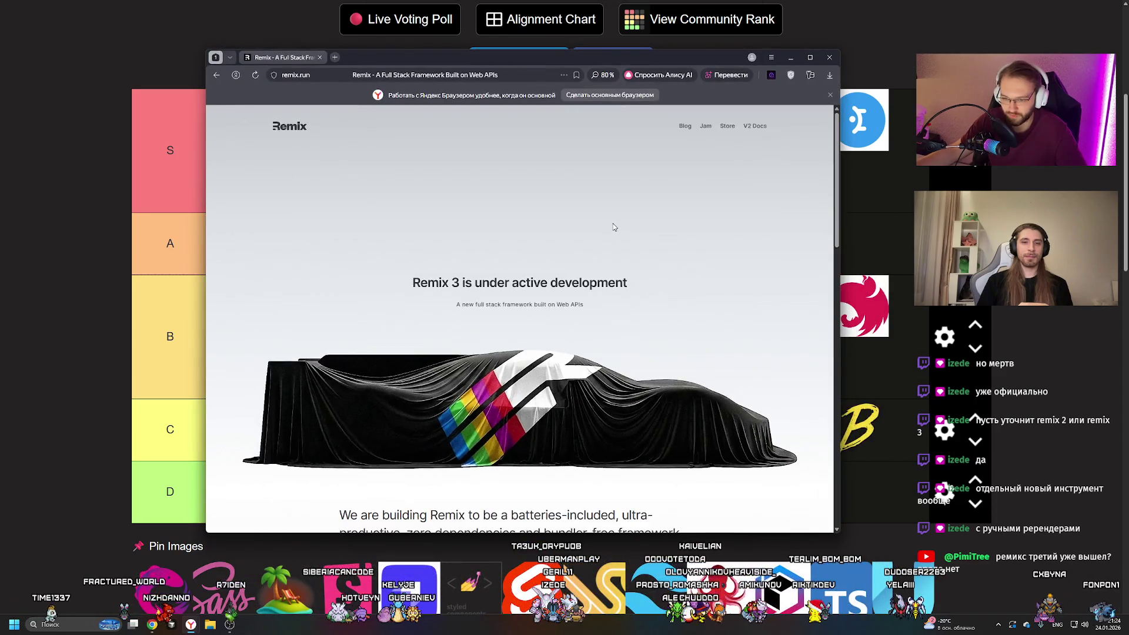
{"action": "key", "text": "ctrl+minus"}
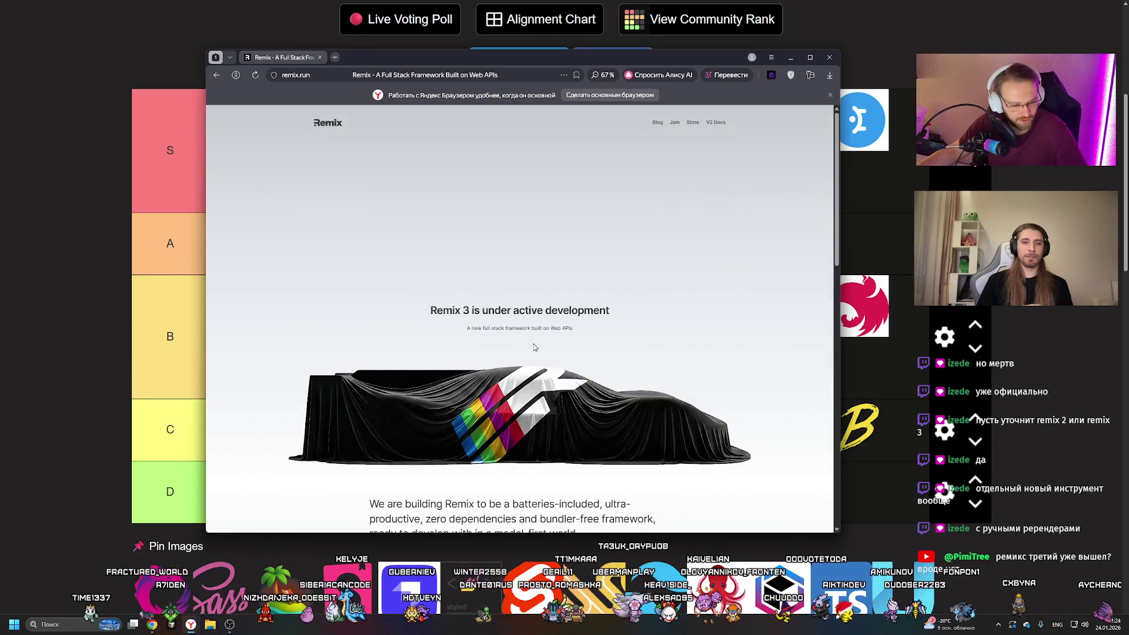
{"action": "left_click_drag", "start_coordinate": [842, 540], "coordinate": [1036, 574]}
{"action": "scroll", "coordinate": [620, 322], "scroll_direction": "down", "scroll_amount": 10}
{"action": "scroll", "coordinate": [620, 322], "scroll_direction": "down", "scroll_amount": 3}
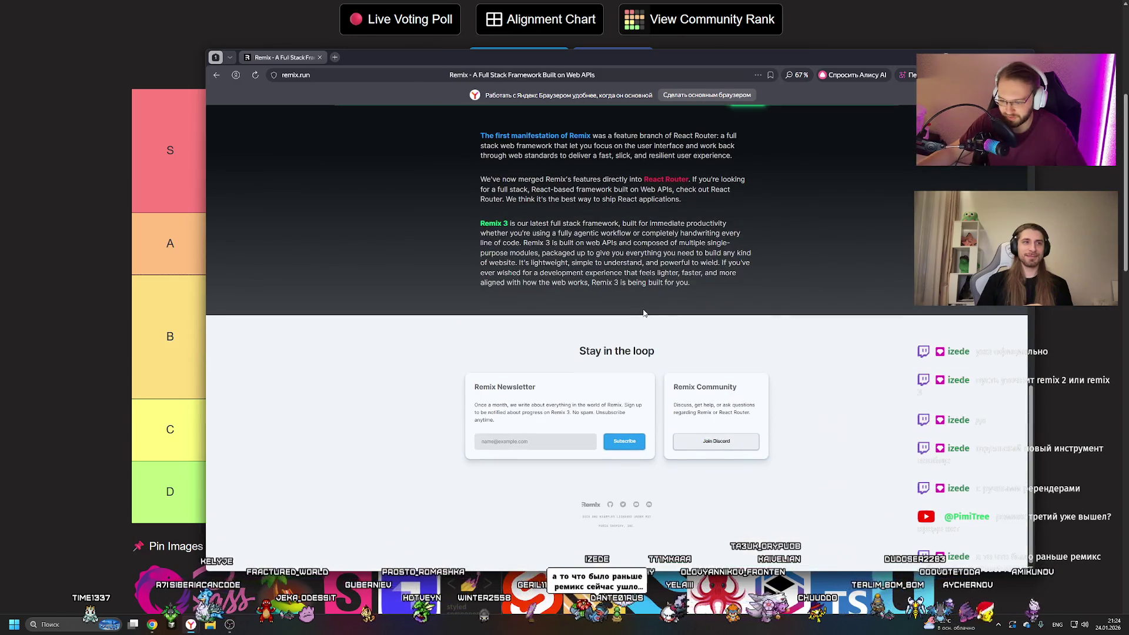
{"action": "scroll", "coordinate": [699, 396], "scroll_direction": "up", "scroll_amount": 15}
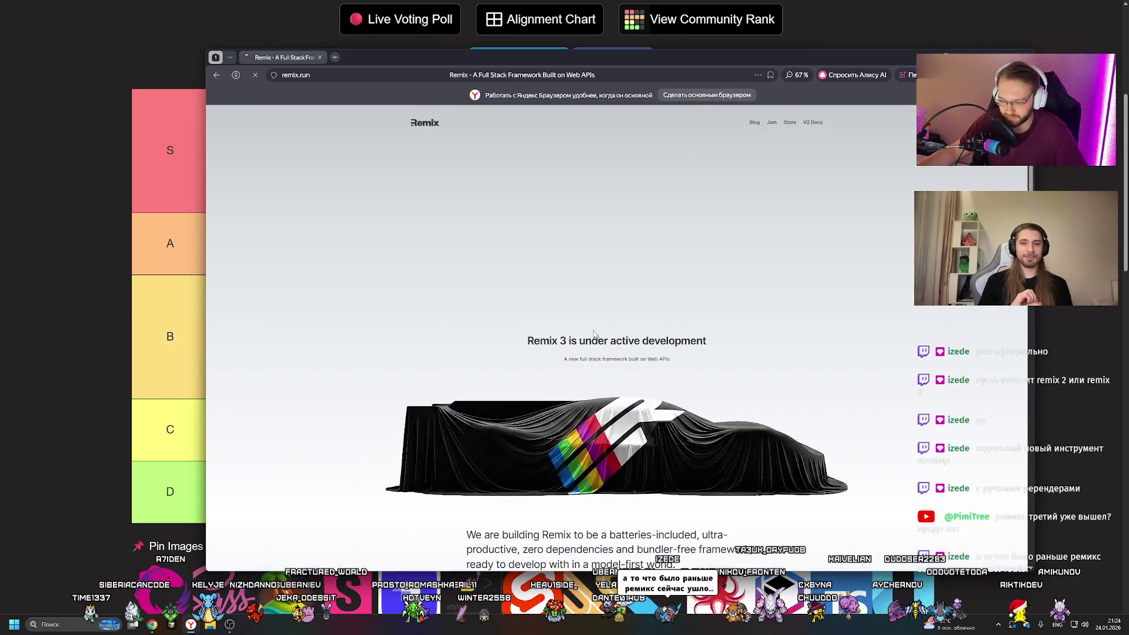
{"action": "scroll", "coordinate": [670, 308], "scroll_direction": "down", "scroll_amount": 5}
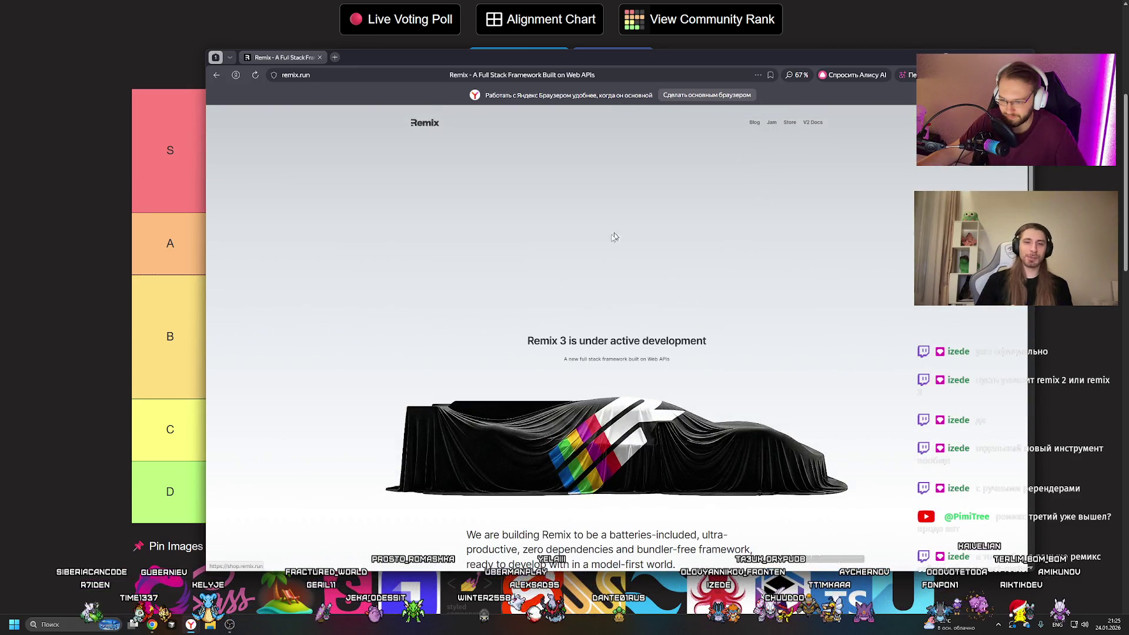
{"action": "scroll", "coordinate": [638, 215], "scroll_direction": "down", "scroll_amount": 5}
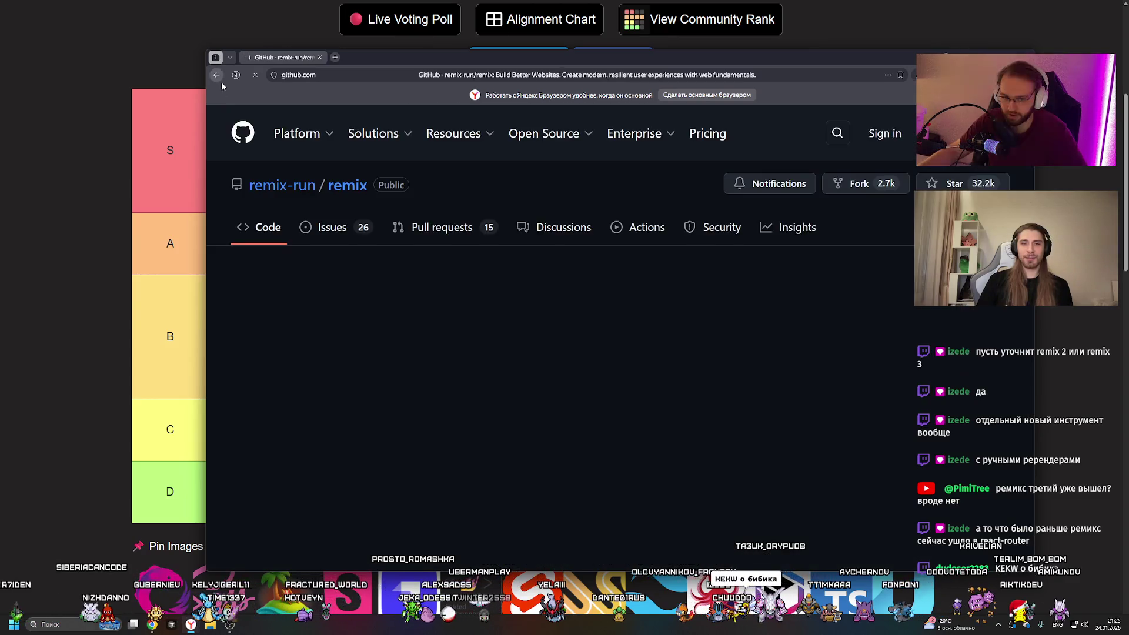
Return from GitHub to the Remix site and read the Remix 3 heading.
{"action": "key", "text": "alt+Left"}
{"action": "scroll", "coordinate": [576, 243], "scroll_direction": "down", "scroll_amount": 5}
{"action": "scroll", "coordinate": [577, 243], "scroll_direction": "up", "scroll_amount": 10}
{"action": "left_click_drag", "start_coordinate": [527, 341], "coordinate": [716, 370]}
{"action": "left_click", "coordinate": [528, 450]}
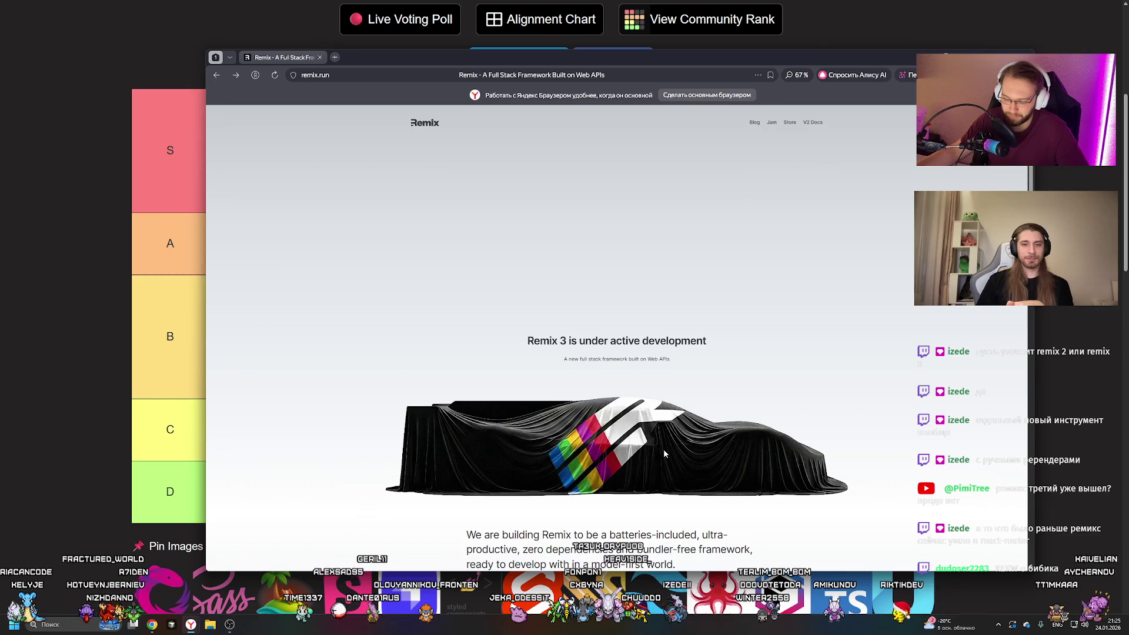
{"action": "scroll", "coordinate": [663, 449], "scroll_direction": "down", "scroll_amount": 2}
{"action": "scroll", "coordinate": [667, 429], "scroll_direction": "up", "scroll_amount": 2}
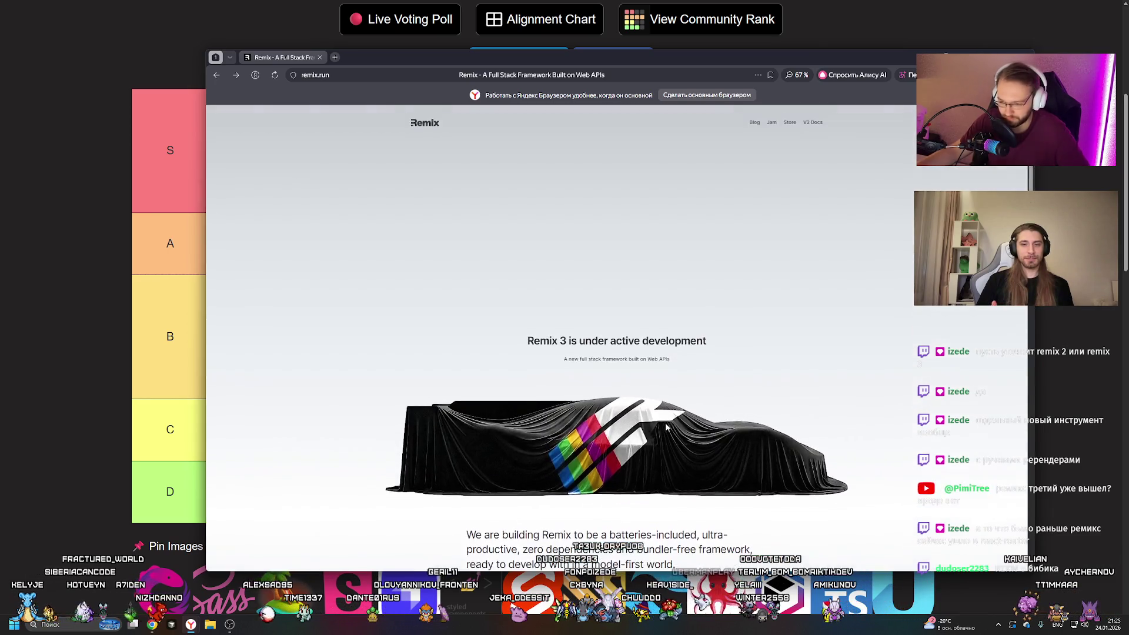
Close the Remix tab and the browser to return to the tier list.
{"action": "left_click", "coordinate": [320, 58]}
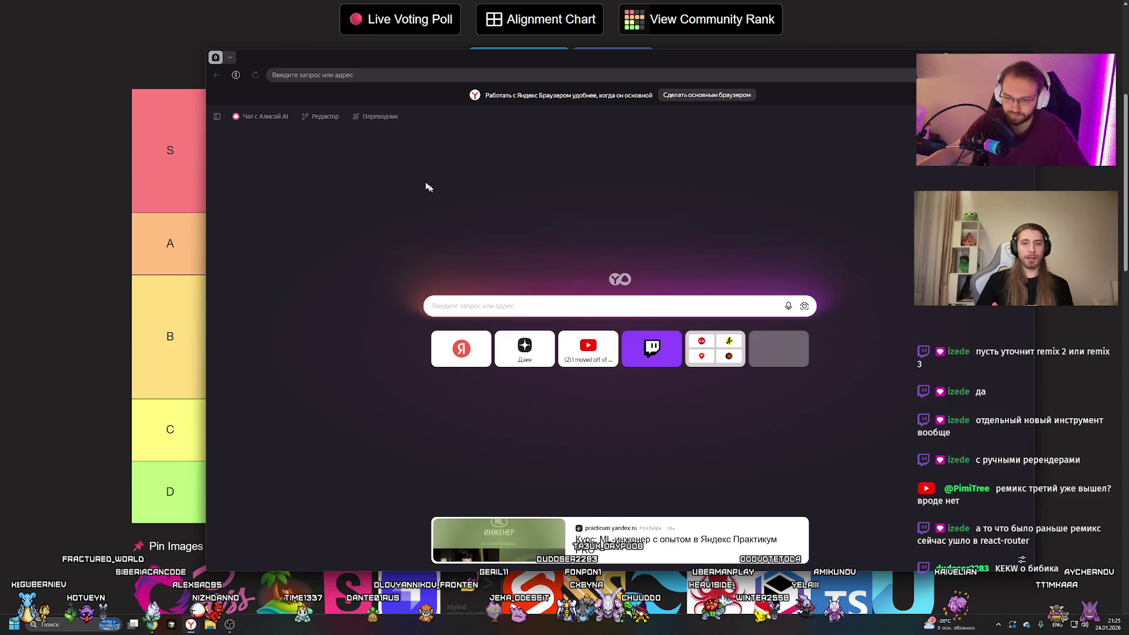
{"action": "key", "text": "ctrl+w"}
{"action": "scroll", "coordinate": [268, 364], "scroll_direction": "down", "scroll_amount": 2}
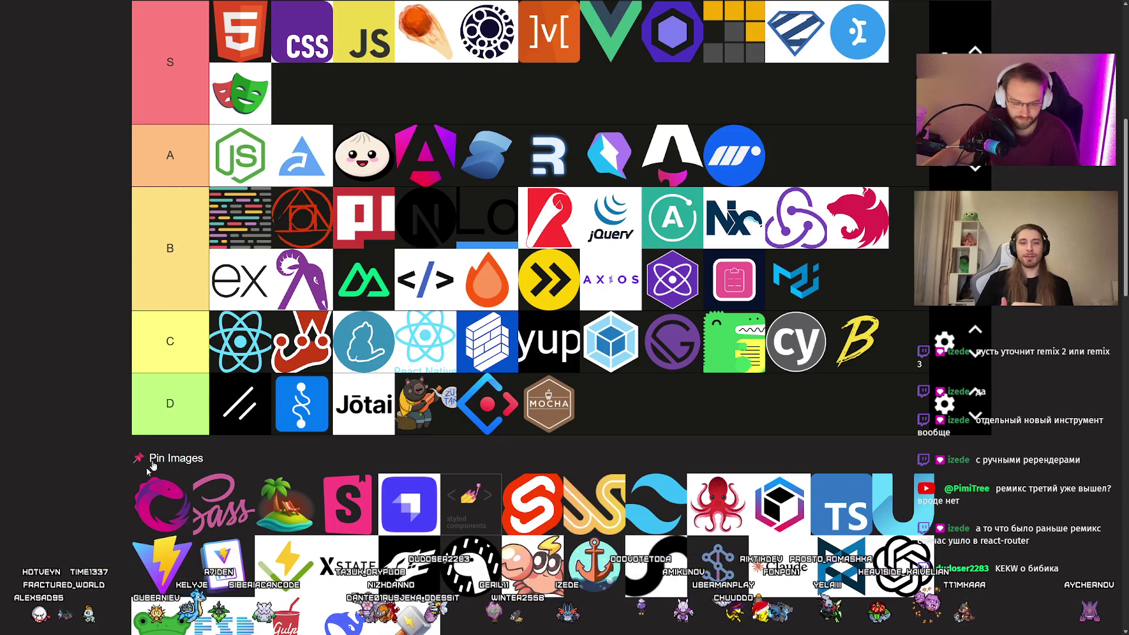
{"action": "scroll", "coordinate": [91, 394], "scroll_direction": "up", "scroll_amount": 1}
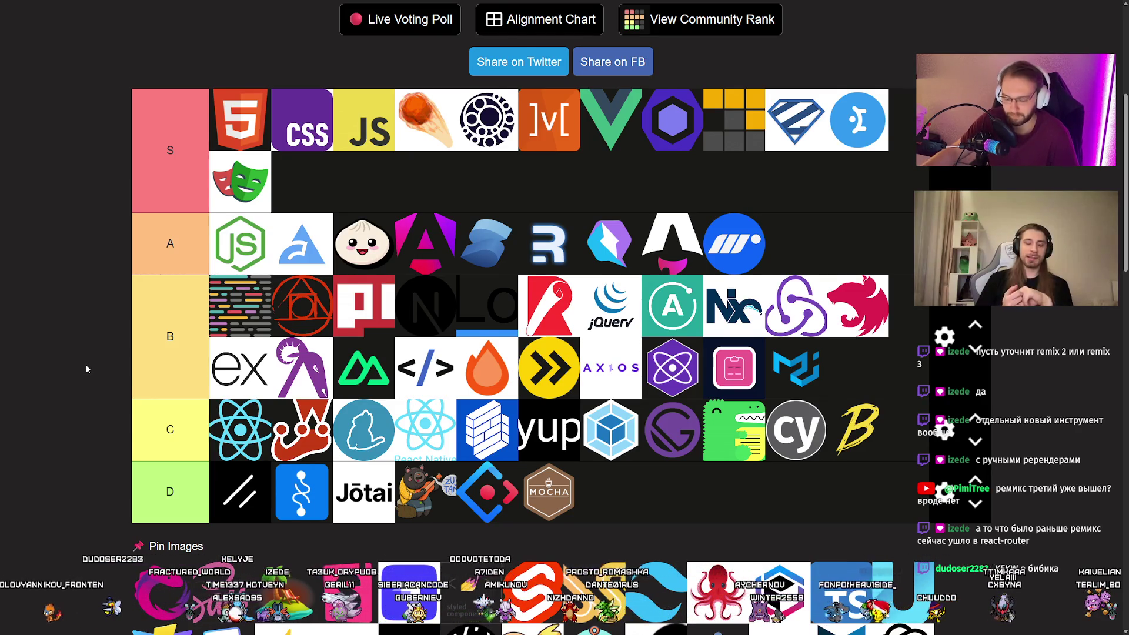
{"action": "scroll", "coordinate": [86, 365], "scroll_direction": "down", "scroll_amount": 3}
{"action": "scroll", "coordinate": [86, 365], "scroll_direction": "up", "scroll_amount": 5}
{"action": "scroll", "coordinate": [86, 366], "scroll_direction": "down", "scroll_amount": 2}
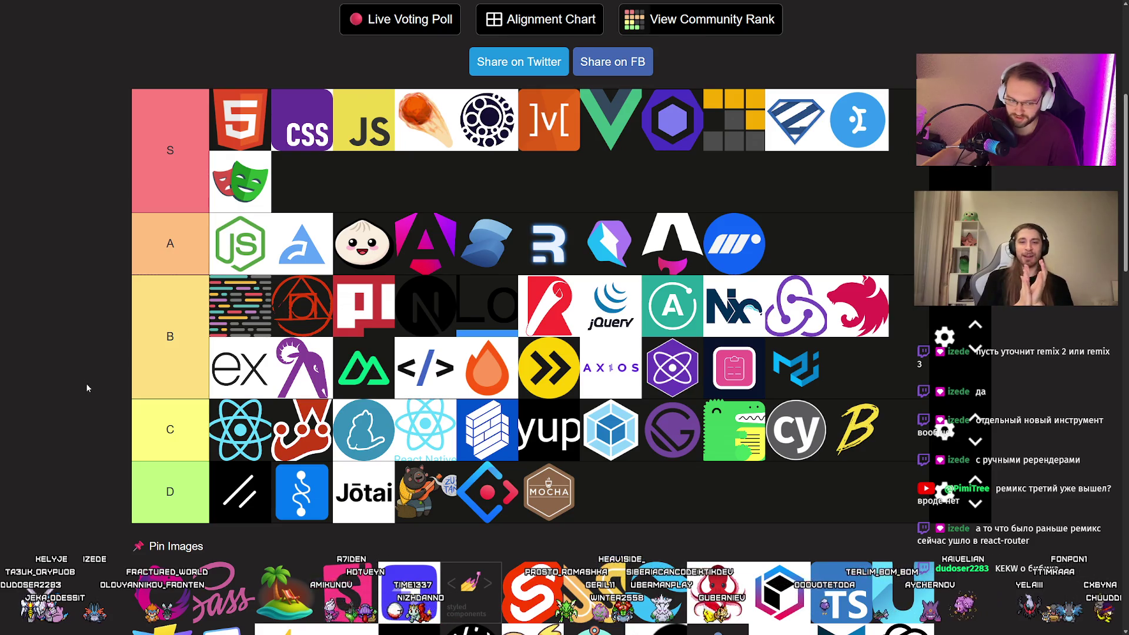
Place the pink RxJS logo in tier B's second row, right after the ex logo.
{"action": "mouse_move", "coordinate": [162, 591]}
{"action": "left_mouse_down"}
{"action": "mouse_move", "coordinate": [423, 367]}
{"action": "mouse_move", "coordinate": [235, 358]}
{"action": "mouse_move", "coordinate": [323, 357]}
{"action": "left_mouse_up"}
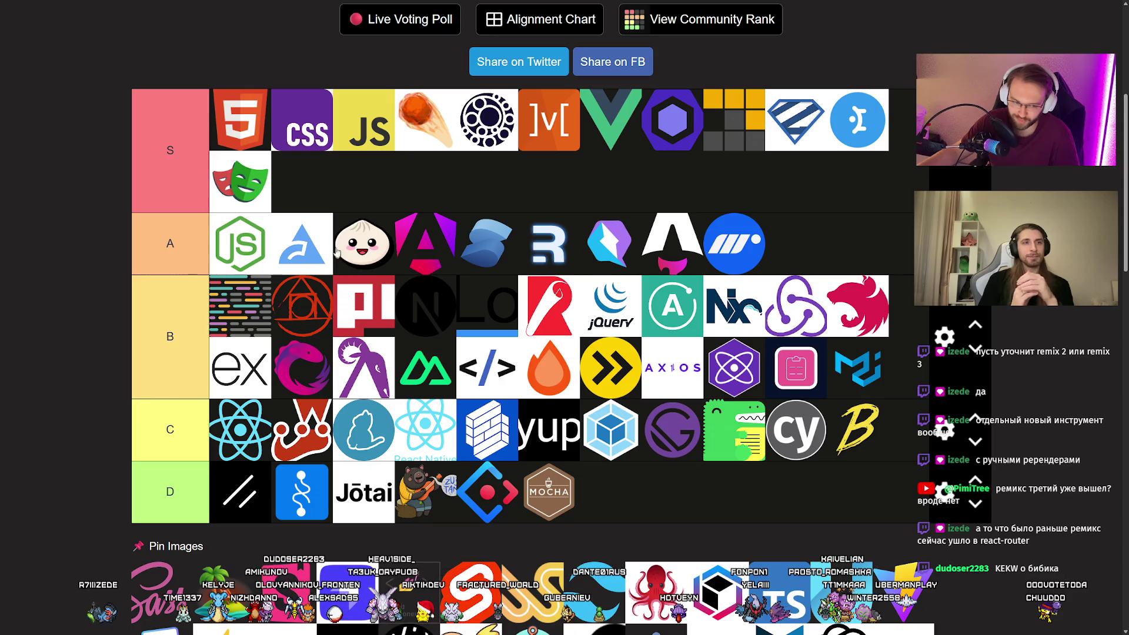
{"action": "scroll", "coordinate": [335, 228], "scroll_direction": "down", "scroll_amount": 3}
{"action": "scroll", "coordinate": [332, 228], "scroll_direction": "up", "scroll_amount": 3}
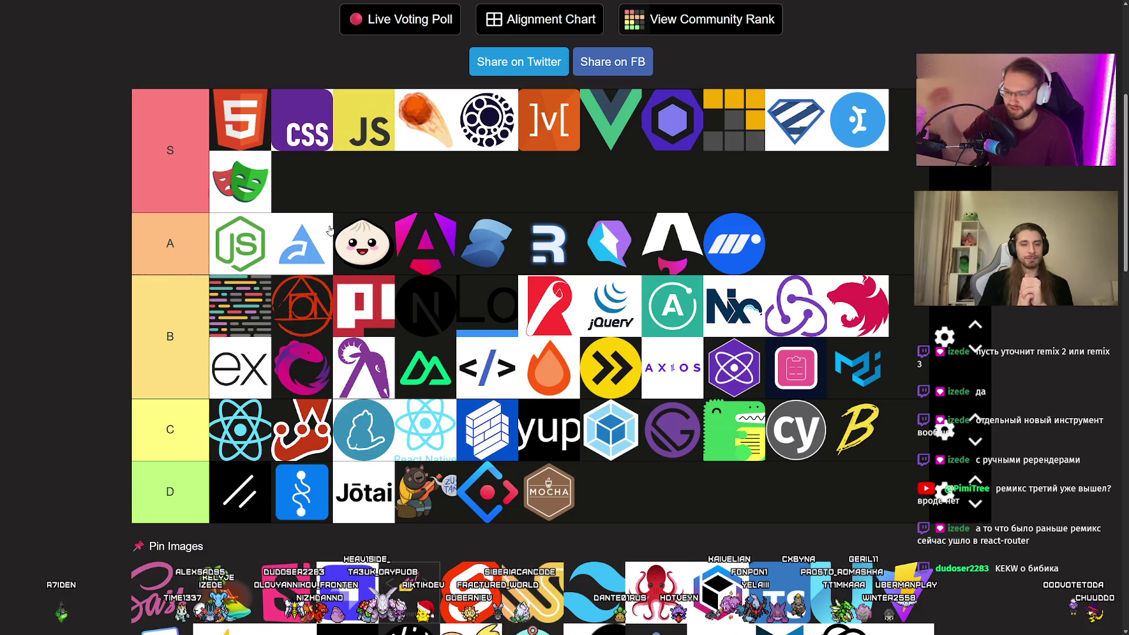
{"action": "scroll", "coordinate": [320, 227], "scroll_direction": "down", "scroll_amount": 2}
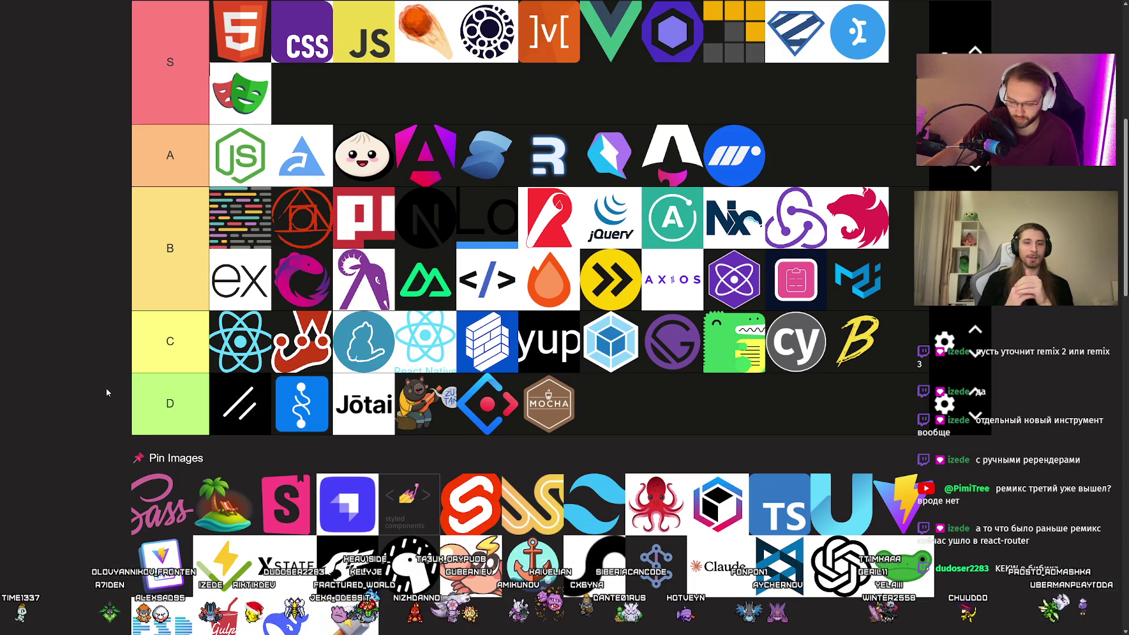
{"action": "scroll", "coordinate": [104, 383], "scroll_direction": "up", "scroll_amount": 2}
{"action": "scroll", "coordinate": [103, 388], "scroll_direction": "up", "scroll_amount": 1}
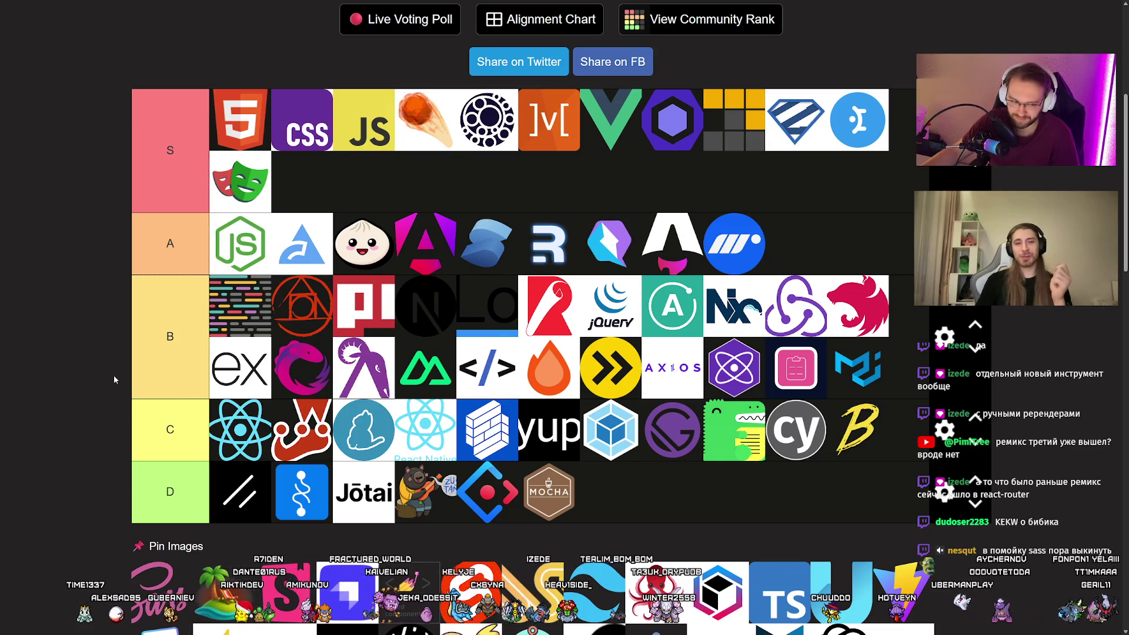
{"action": "scroll", "coordinate": [112, 377], "scroll_direction": "down", "scroll_amount": 1}
{"action": "scroll", "coordinate": [109, 381], "scroll_direction": "up", "scroll_amount": 1}
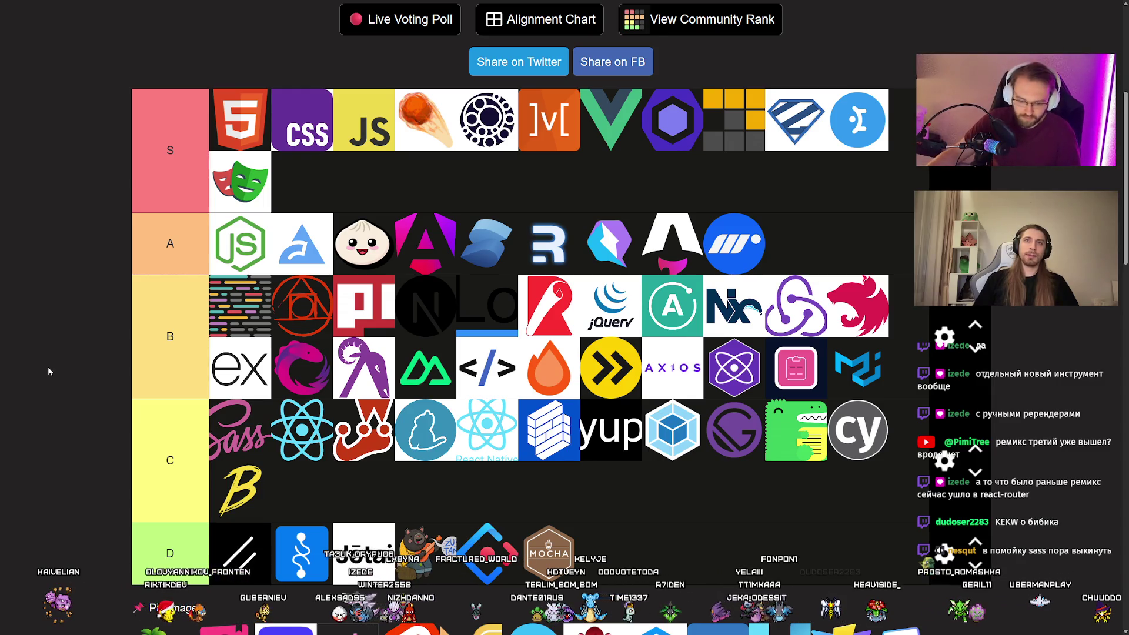
{"action": "mouse_move", "coordinate": [243, 431]}
{"action": "left_mouse_down"}
{"action": "mouse_move", "coordinate": [231, 430]}
{"action": "mouse_move", "coordinate": [241, 433]}
{"action": "left_mouse_up"}
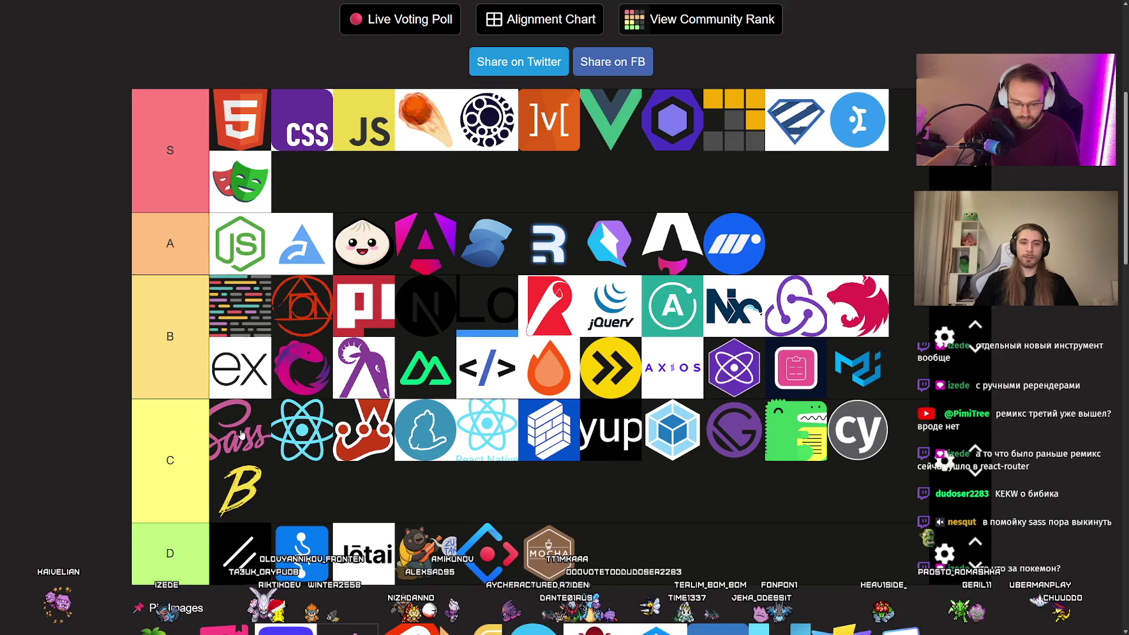
{"action": "scroll", "coordinate": [241, 433], "scroll_direction": "down", "scroll_amount": 2}
{"action": "scroll", "coordinate": [241, 433], "scroll_direction": "up", "scroll_amount": 1}
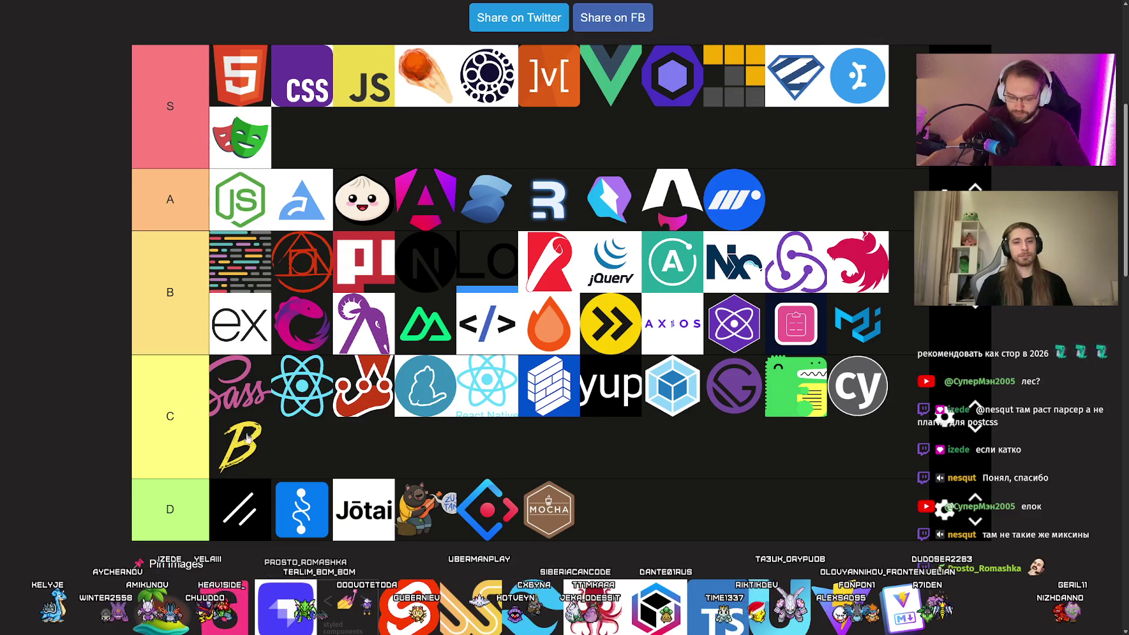
{"action": "scroll", "coordinate": [241, 434], "scroll_direction": "down", "scroll_amount": 2}
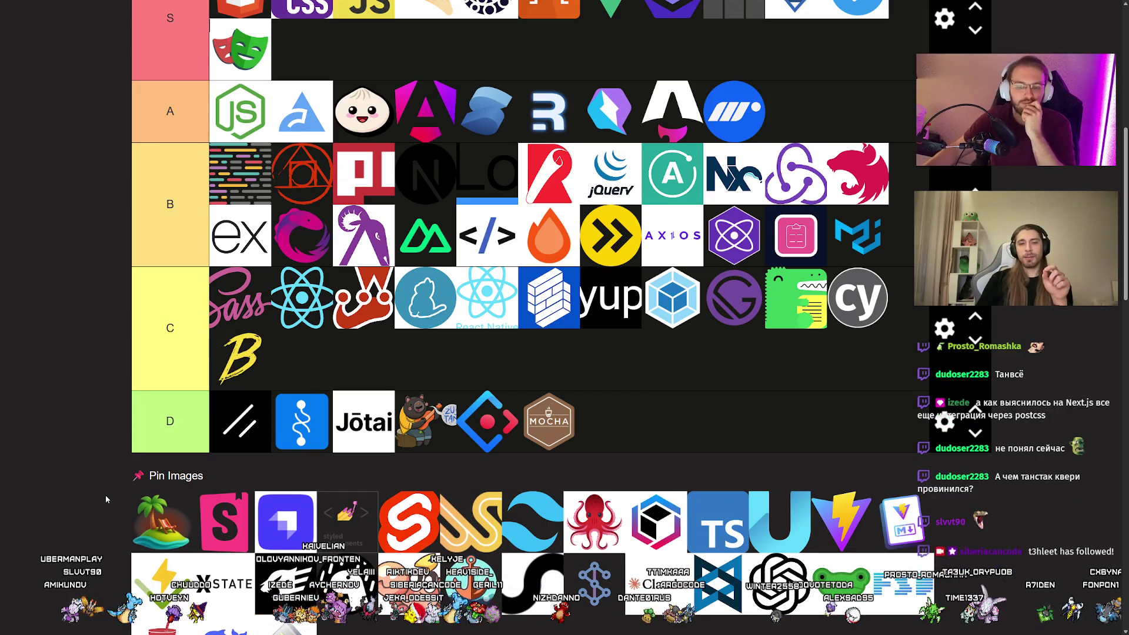
{"action": "scroll", "coordinate": [106, 497], "scroll_direction": "up", "scroll_amount": 1}
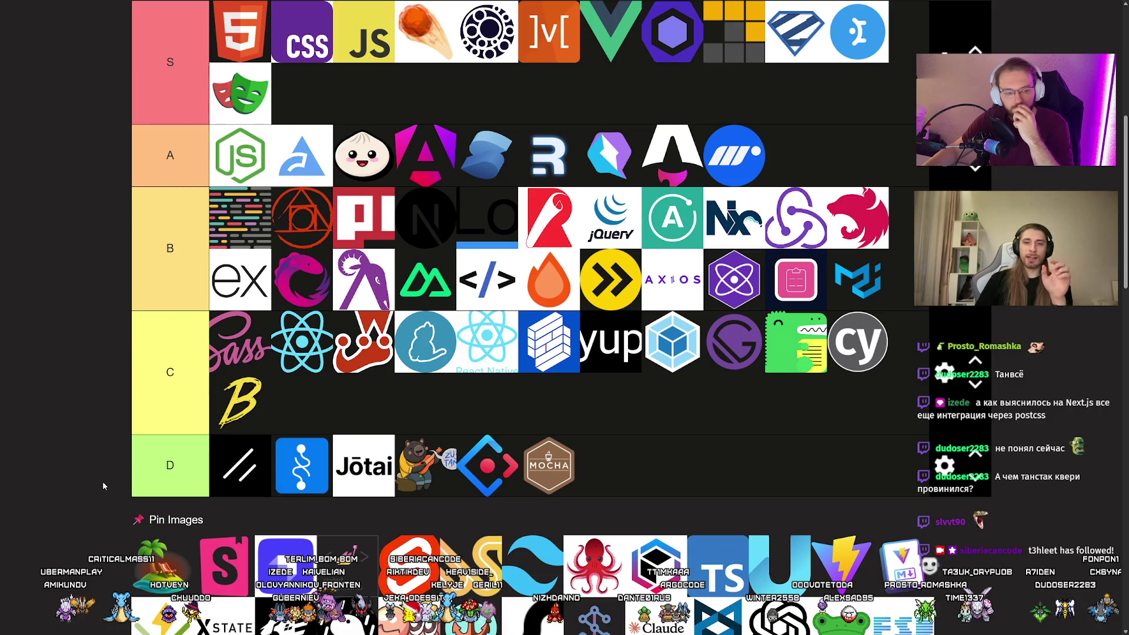
Add the palm-tree island logo as the tenth logo at the end of tier A.
{"action": "left_click_drag", "start_coordinate": [159, 565], "coordinate": [791, 156]}
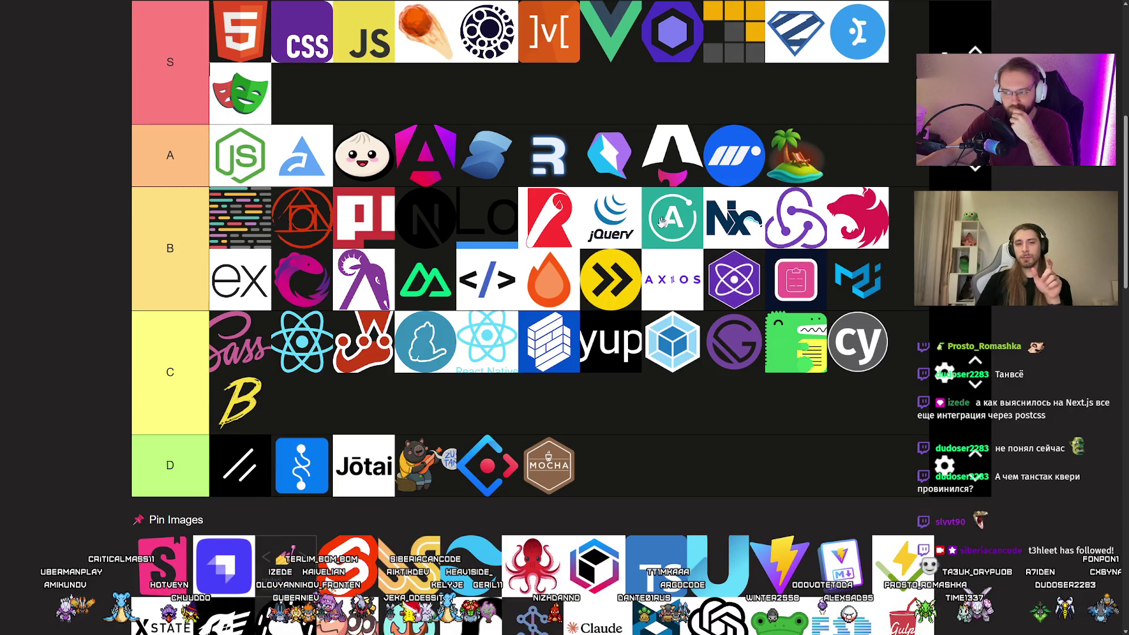
{"action": "scroll", "coordinate": [78, 315], "scroll_direction": "up", "scroll_amount": 2}
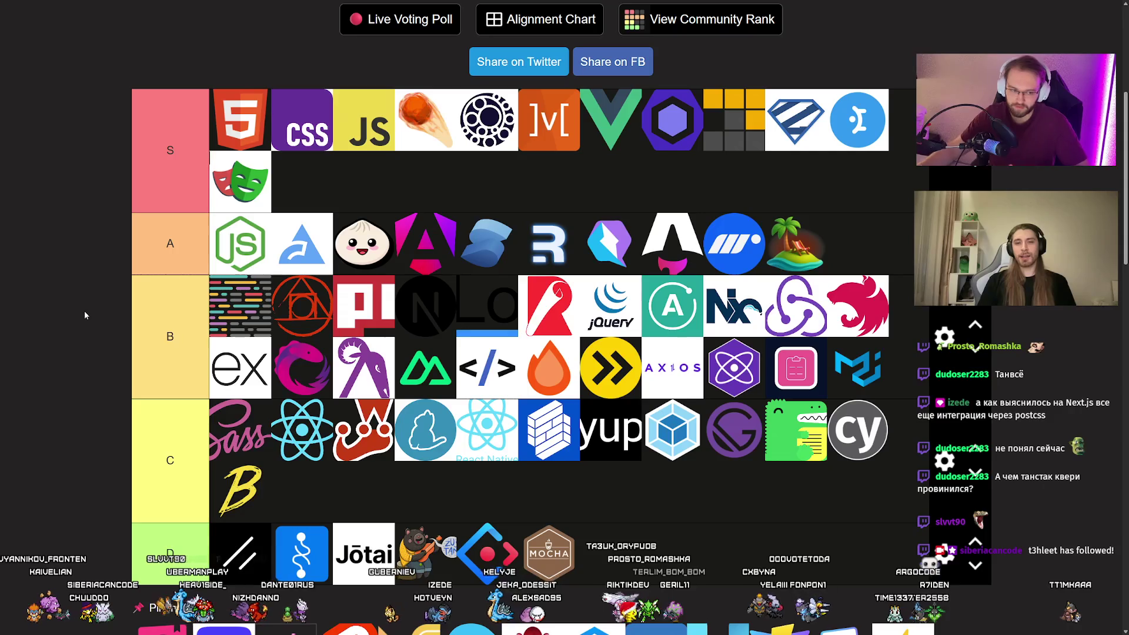
{"action": "scroll", "coordinate": [84, 315], "scroll_direction": "down", "scroll_amount": 3}
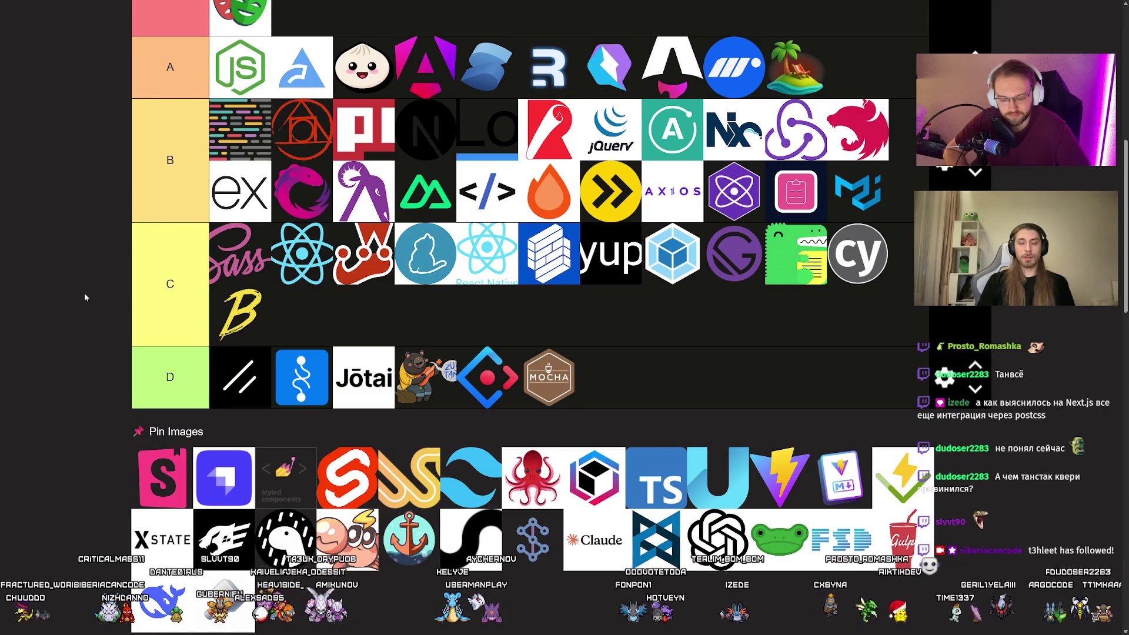
{"action": "scroll", "coordinate": [85, 297], "scroll_direction": "up", "scroll_amount": 2}
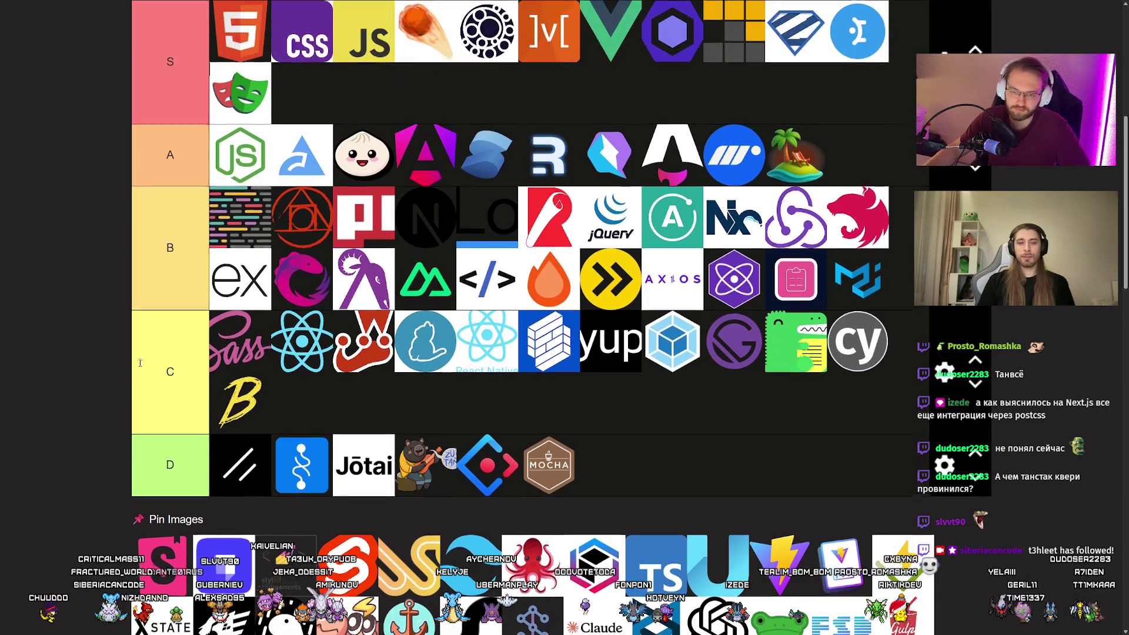
{"action": "left_click_drag", "start_coordinate": [163, 565], "coordinate": [241, 154]}
{"action": "scroll", "coordinate": [94, 199], "scroll_direction": "up", "scroll_amount": 1}
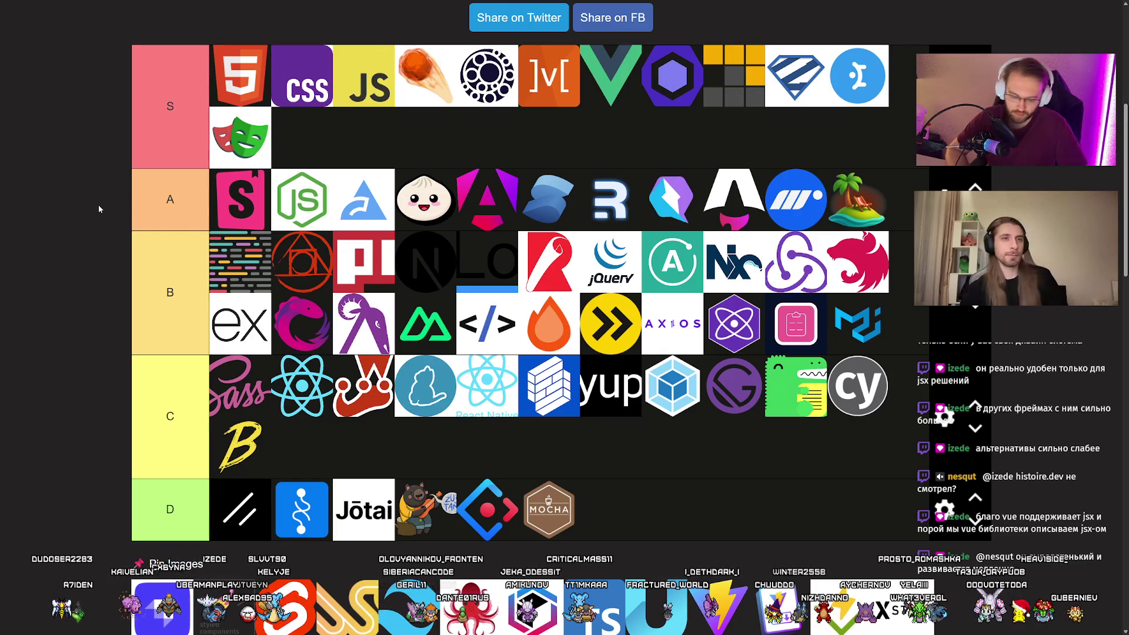
{"action": "scroll", "coordinate": [119, 239], "scroll_direction": "down", "scroll_amount": 3}
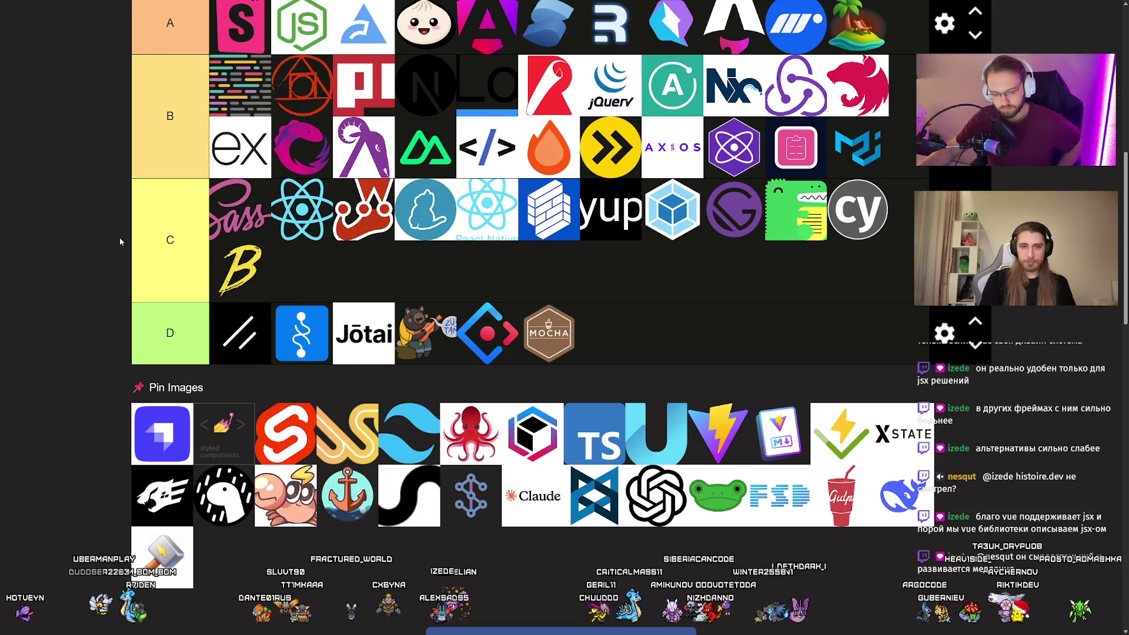
Put the purple square logo in the first slot of tier C, ahead of Sass.
{"action": "left_click_drag", "start_coordinate": [171, 429], "coordinate": [229, 242]}
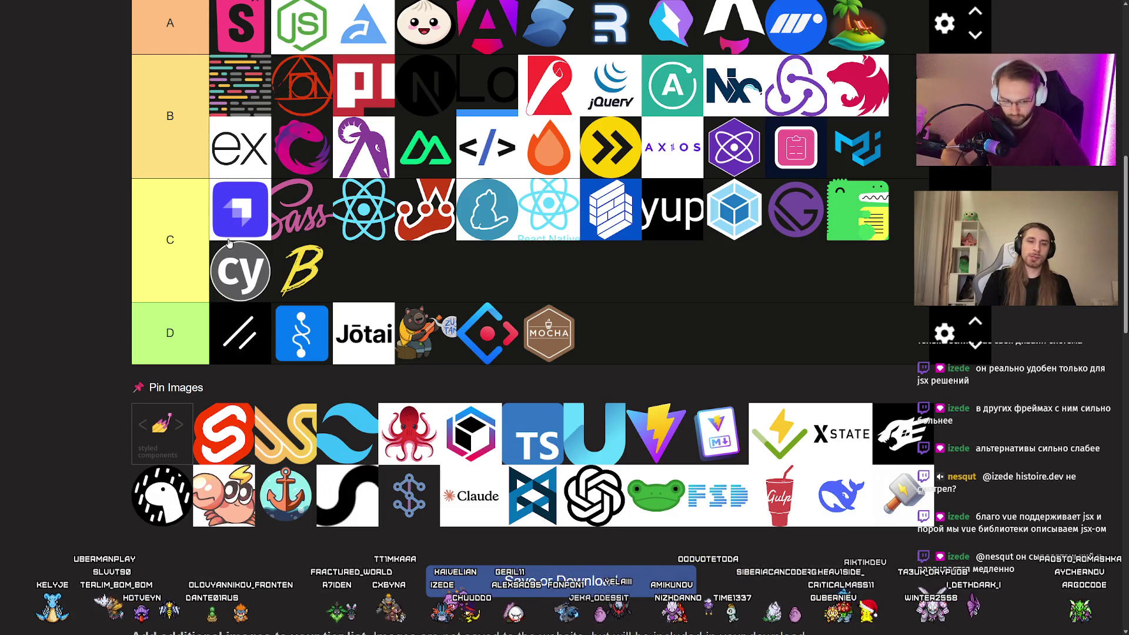
{"action": "scroll", "coordinate": [259, 247], "scroll_direction": "up", "scroll_amount": 3}
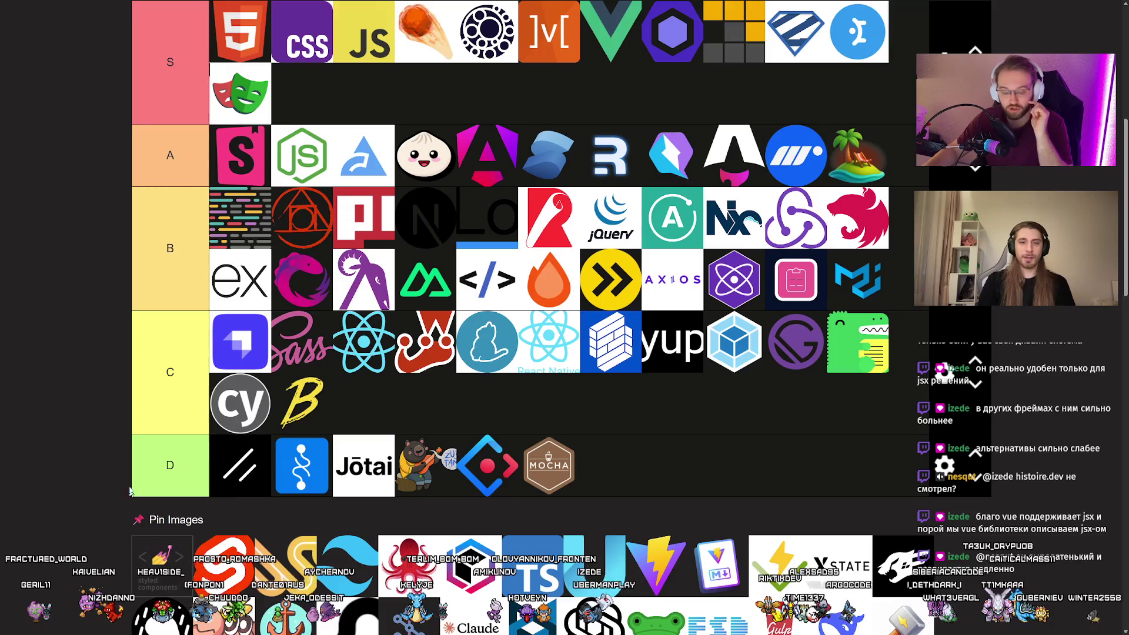
{"action": "scroll", "coordinate": [129, 464], "scroll_direction": "down", "scroll_amount": 1}
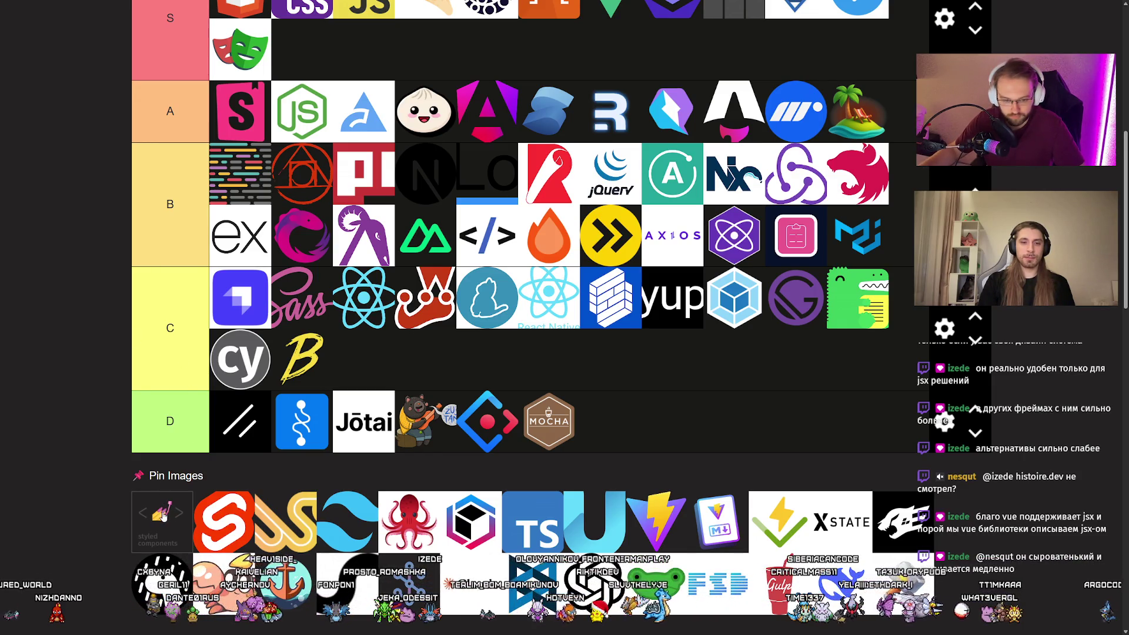
Place the styled-components logo first in tier D, ahead of the slash logo.
{"action": "left_click_drag", "start_coordinate": [163, 515], "coordinate": [234, 415]}
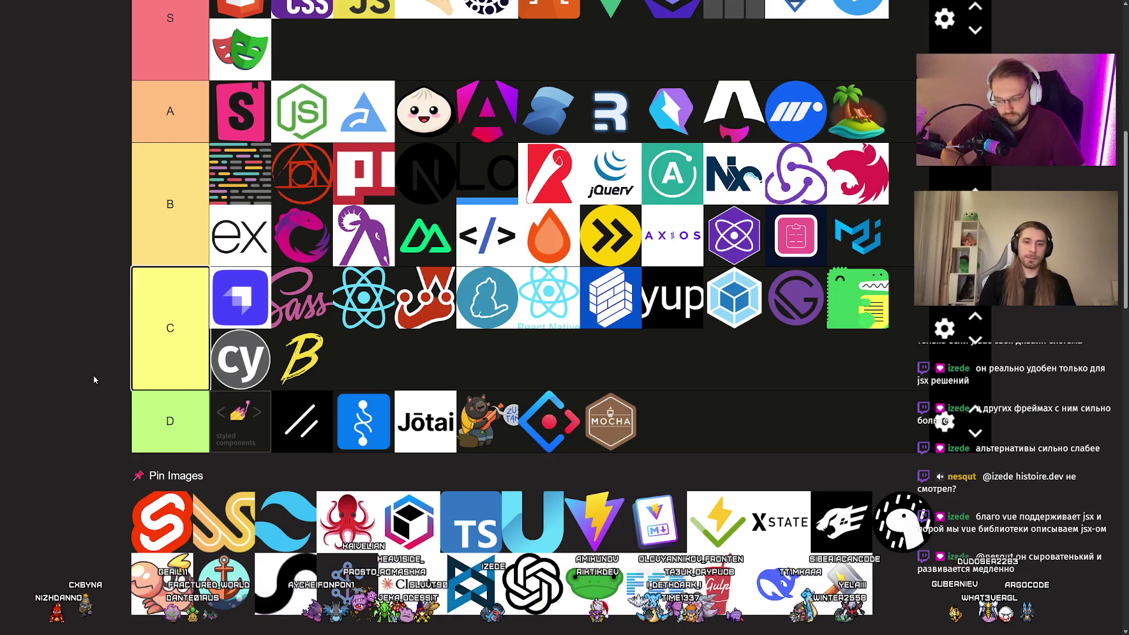
{"action": "scroll", "coordinate": [93, 379], "scroll_direction": "up", "scroll_amount": 1}
{"action": "scroll", "coordinate": [92, 386], "scroll_direction": "up", "scroll_amount": 2}
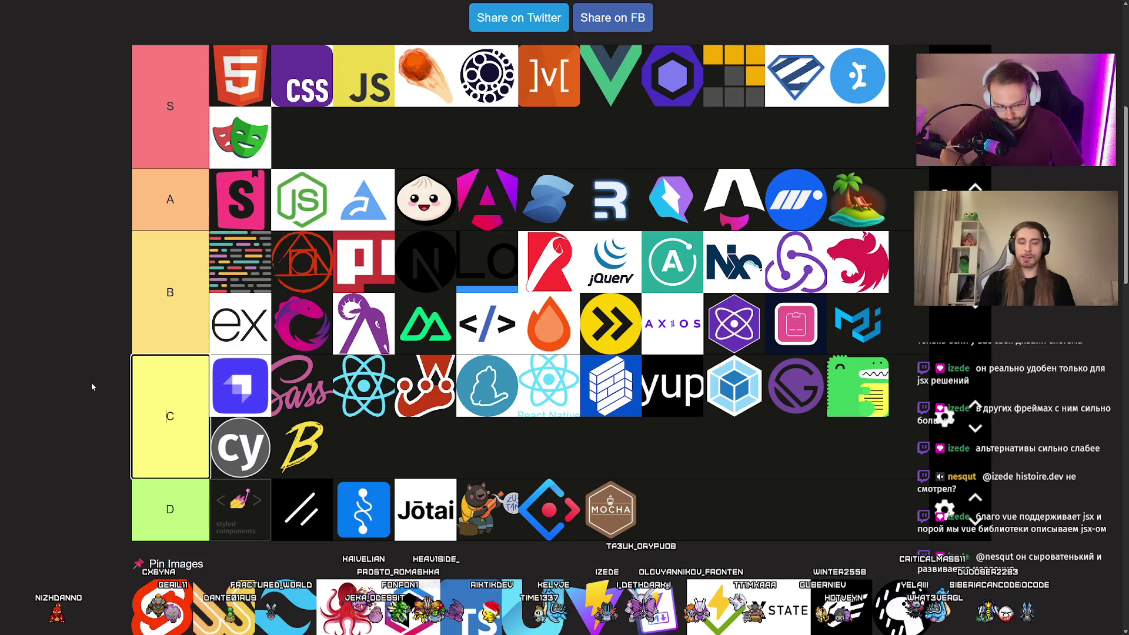
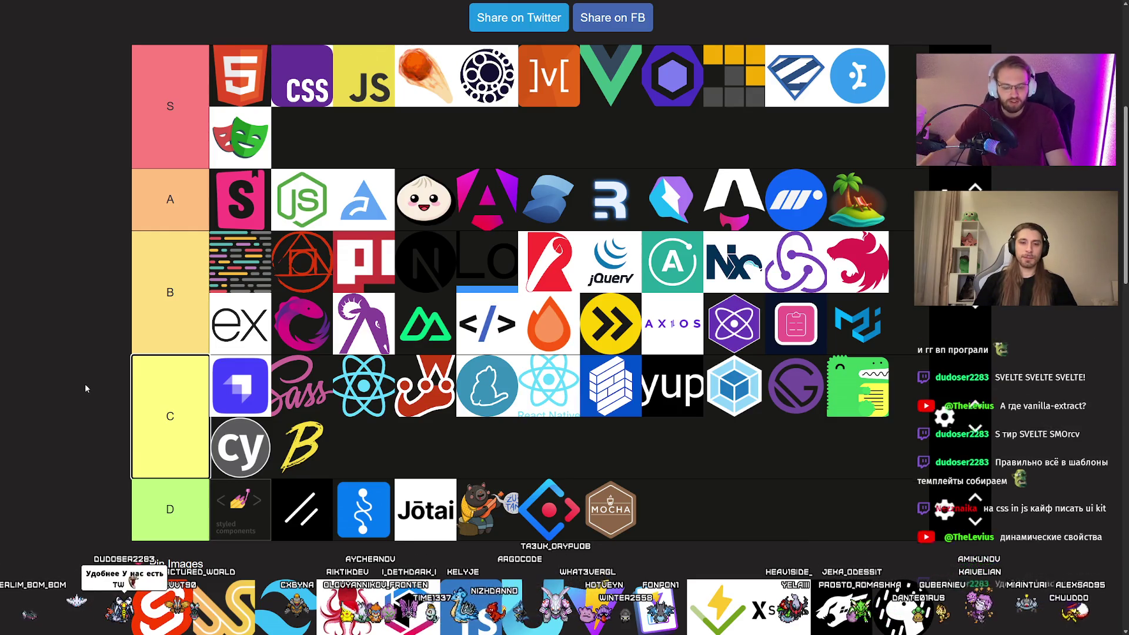
Move the Svelte logo from the pool into the A tier, placing it left of Angular.
{"action": "scroll", "coordinate": [86, 406], "scroll_direction": "down", "scroll_amount": 1}
{"action": "scroll", "coordinate": [86, 405], "scroll_direction": "down", "scroll_amount": 2}
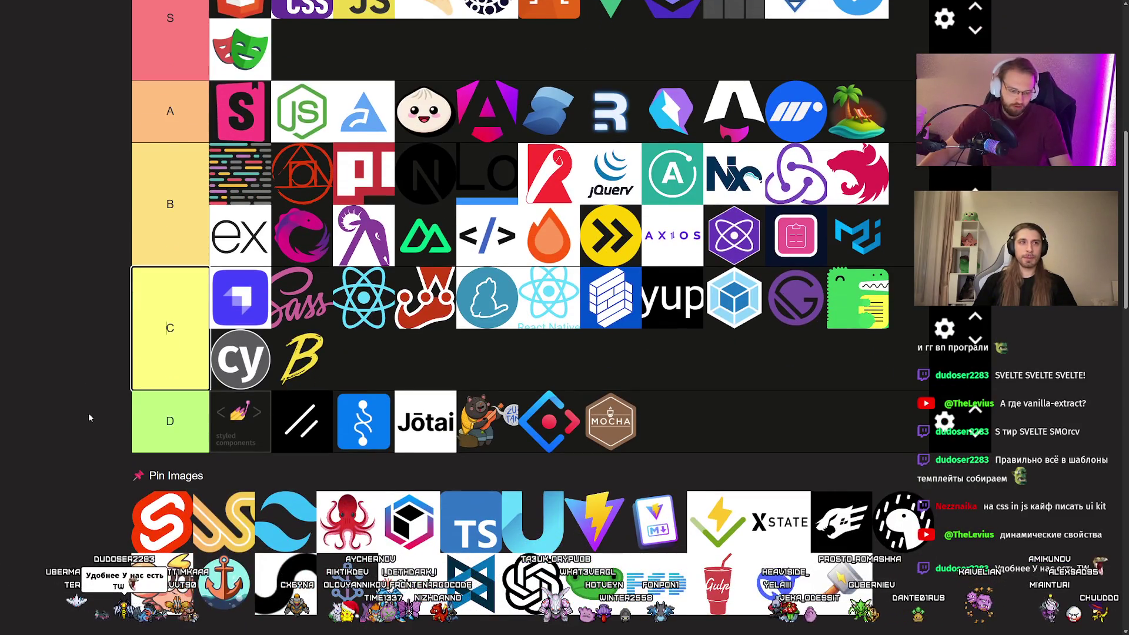
{"action": "scroll", "coordinate": [71, 429], "scroll_direction": "up", "scroll_amount": 1}
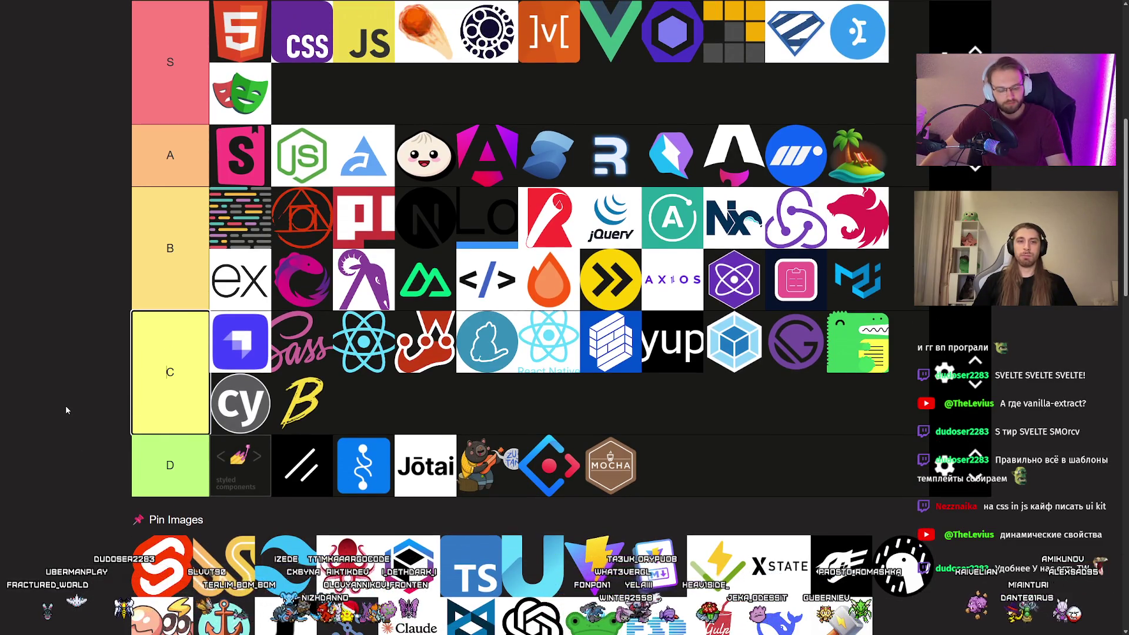
{"action": "scroll", "coordinate": [61, 406], "scroll_direction": "up", "scroll_amount": 1}
{"action": "mouse_move", "coordinate": [162, 612]}
{"action": "left_mouse_down"}
{"action": "mouse_move", "coordinate": [240, 441]}
{"action": "mouse_move", "coordinate": [248, 179]}
{"action": "mouse_move", "coordinate": [731, 179]}
{"action": "mouse_move", "coordinate": [488, 173]}
{"action": "left_mouse_up"}
{"action": "scroll", "coordinate": [240, 441], "scroll_direction": "down", "scroll_amount": 2}
{"action": "scroll", "coordinate": [248, 180], "scroll_direction": "up", "scroll_amount": 1}
{"action": "scroll", "coordinate": [284, 247], "scroll_direction": "up", "scroll_amount": 3}
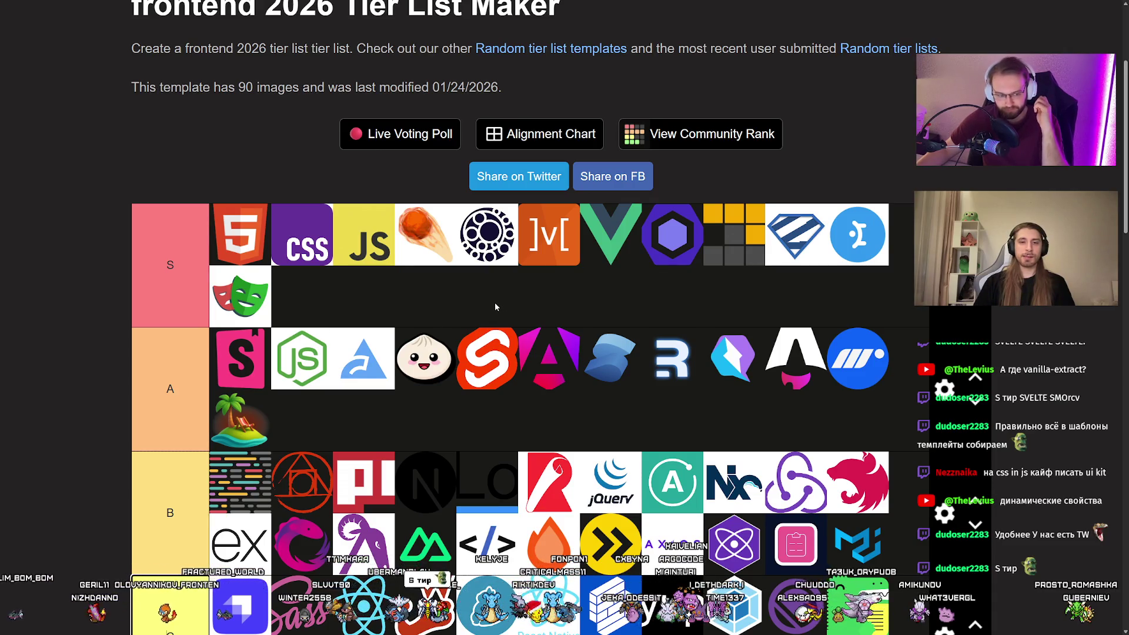
{"action": "scroll", "coordinate": [495, 307], "scroll_direction": "down", "scroll_amount": 1}
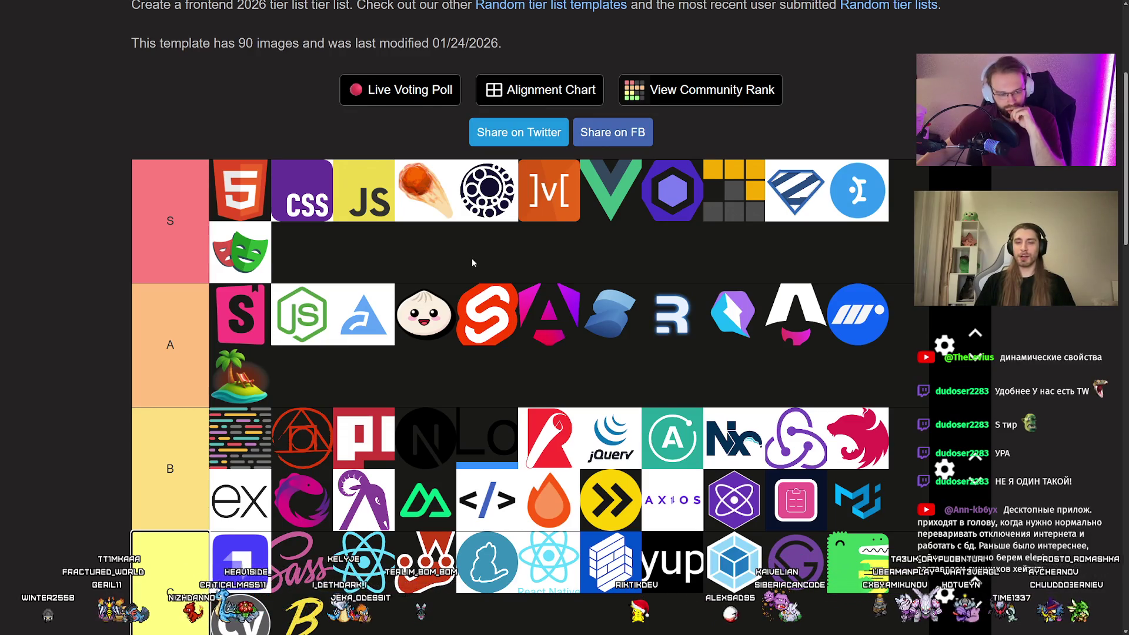
{"action": "scroll", "coordinate": [472, 263], "scroll_direction": "down", "scroll_amount": 5}
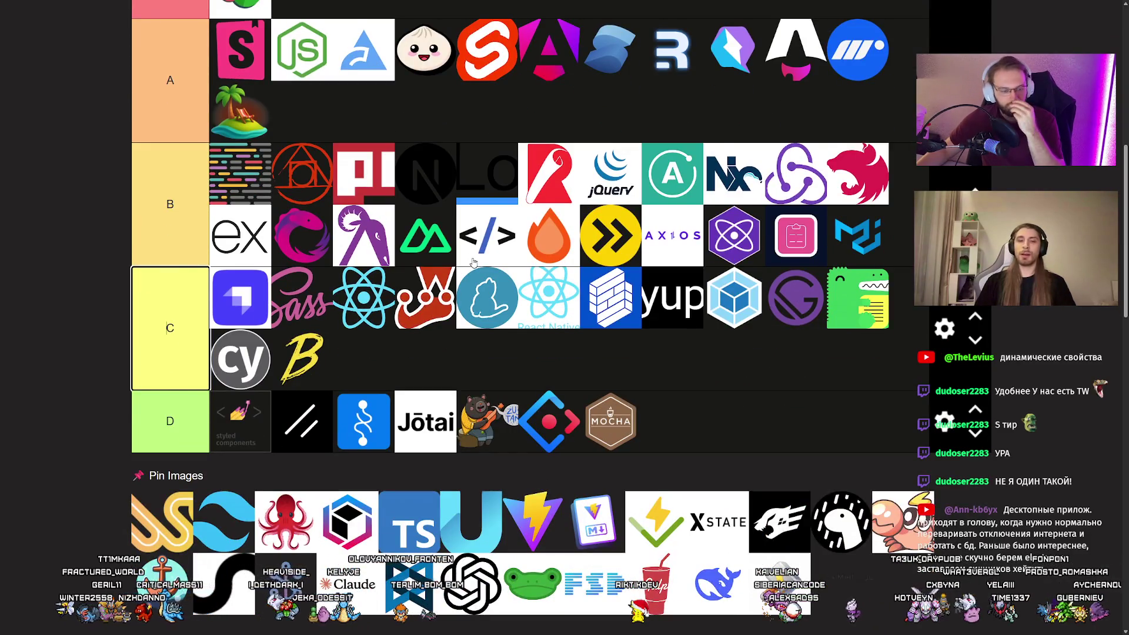
{"action": "scroll", "coordinate": [473, 263], "scroll_direction": "up", "scroll_amount": 5}
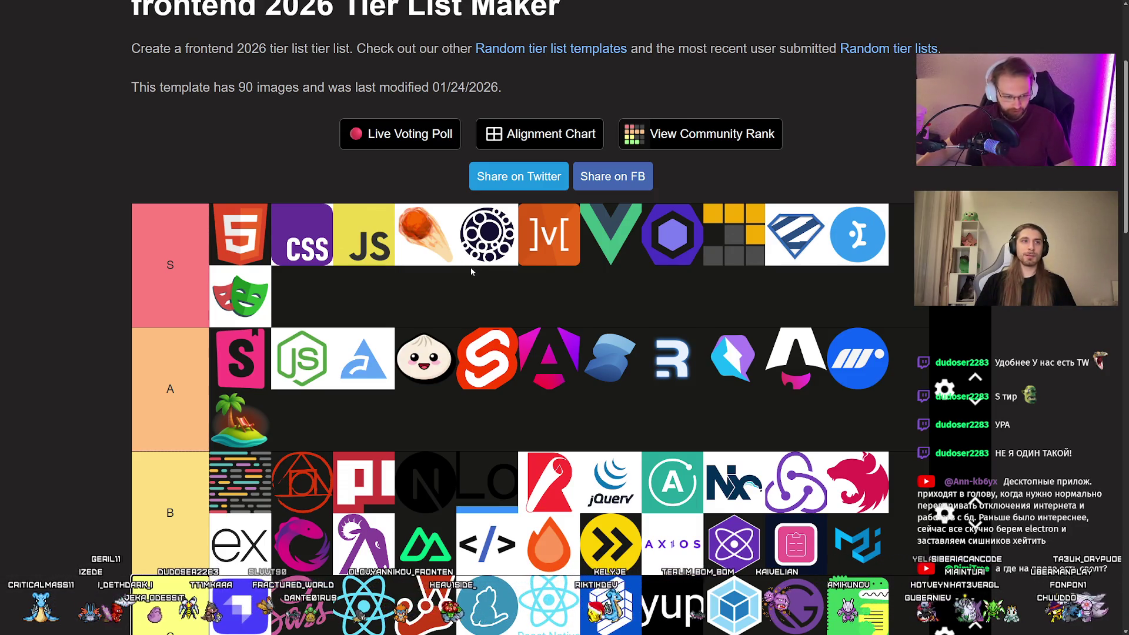
{"action": "scroll", "coordinate": [420, 297], "scroll_direction": "down", "scroll_amount": 2}
{"action": "scroll", "coordinate": [419, 298], "scroll_direction": "down", "scroll_amount": 3}
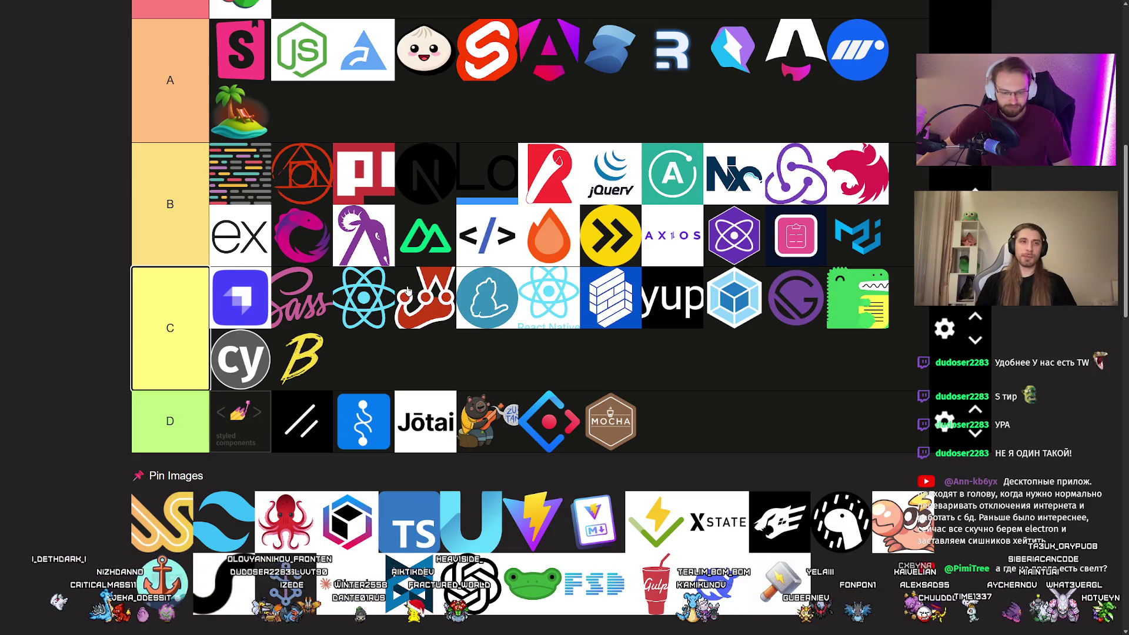
{"action": "scroll", "coordinate": [407, 288], "scroll_direction": "down", "scroll_amount": 1}
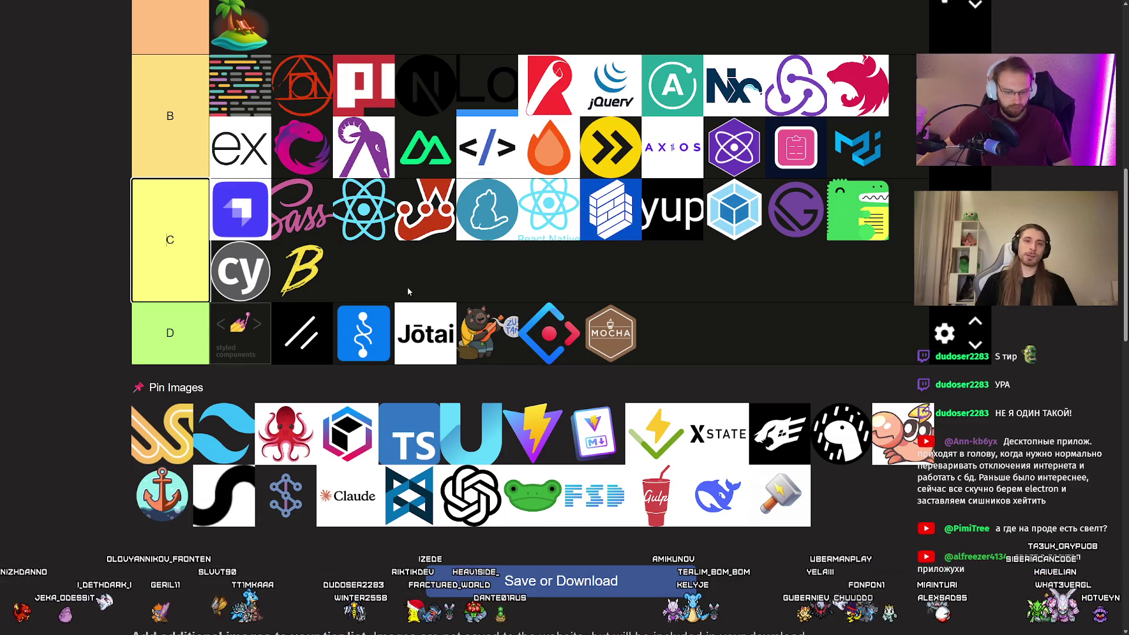
{"action": "scroll", "coordinate": [409, 290], "scroll_direction": "up", "scroll_amount": 1}
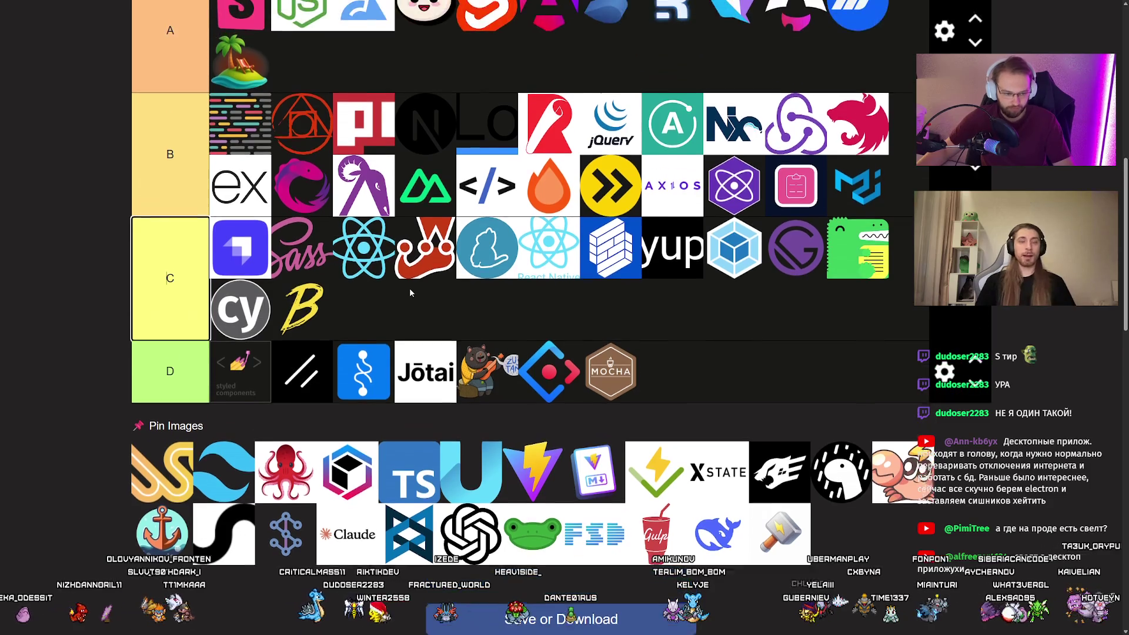
{"action": "scroll", "coordinate": [409, 287], "scroll_direction": "up", "scroll_amount": 3}
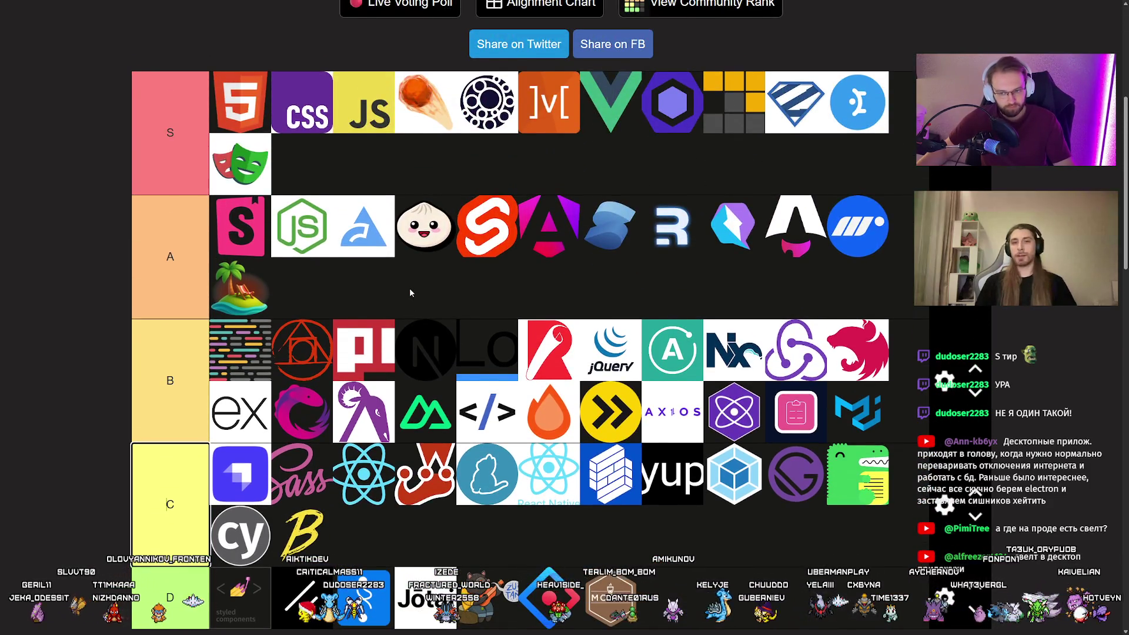
{"action": "scroll", "coordinate": [409, 288], "scroll_direction": "up", "scroll_amount": 1}
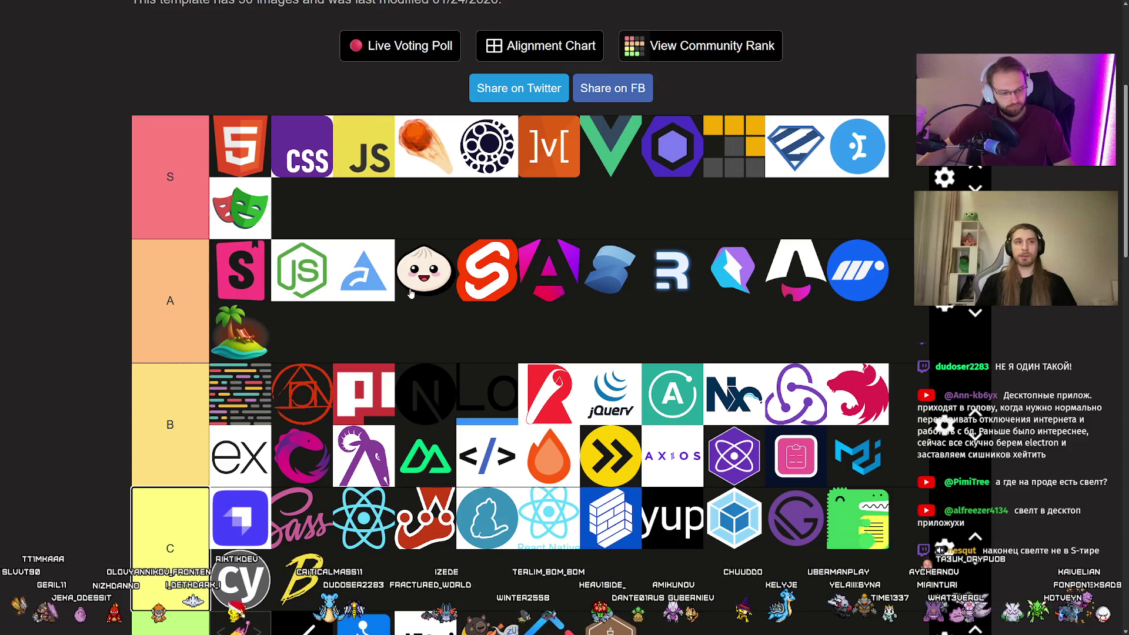
{"action": "scroll", "coordinate": [411, 292], "scroll_direction": "down", "scroll_amount": 3}
{"action": "scroll", "coordinate": [410, 294], "scroll_direction": "down", "scroll_amount": 2}
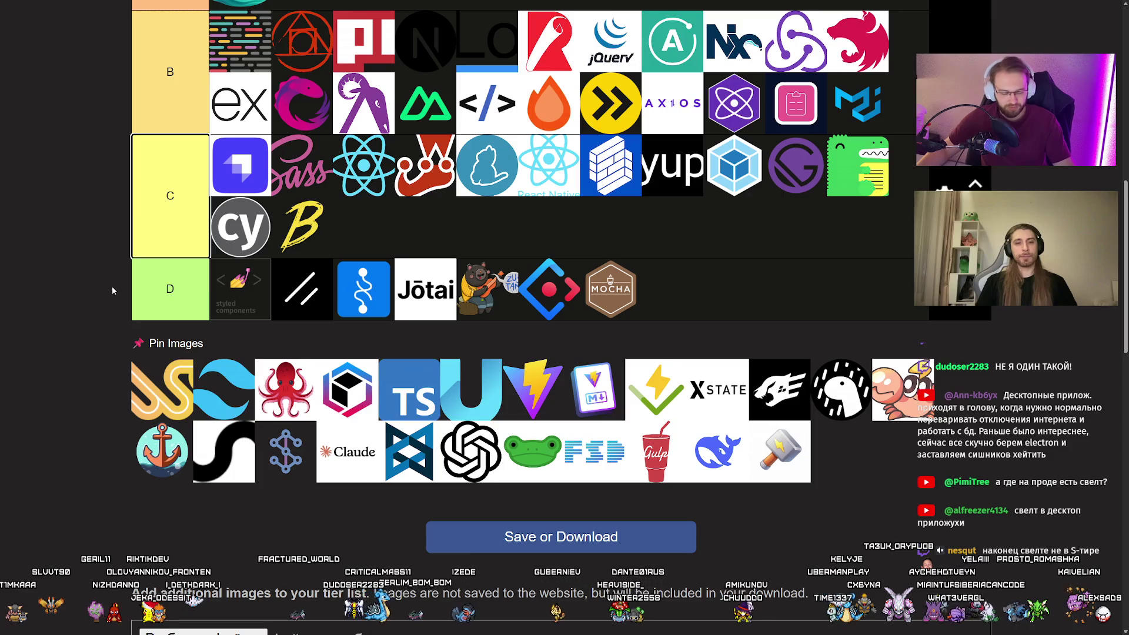
{"action": "scroll", "coordinate": [99, 272], "scroll_direction": "up", "scroll_amount": 1}
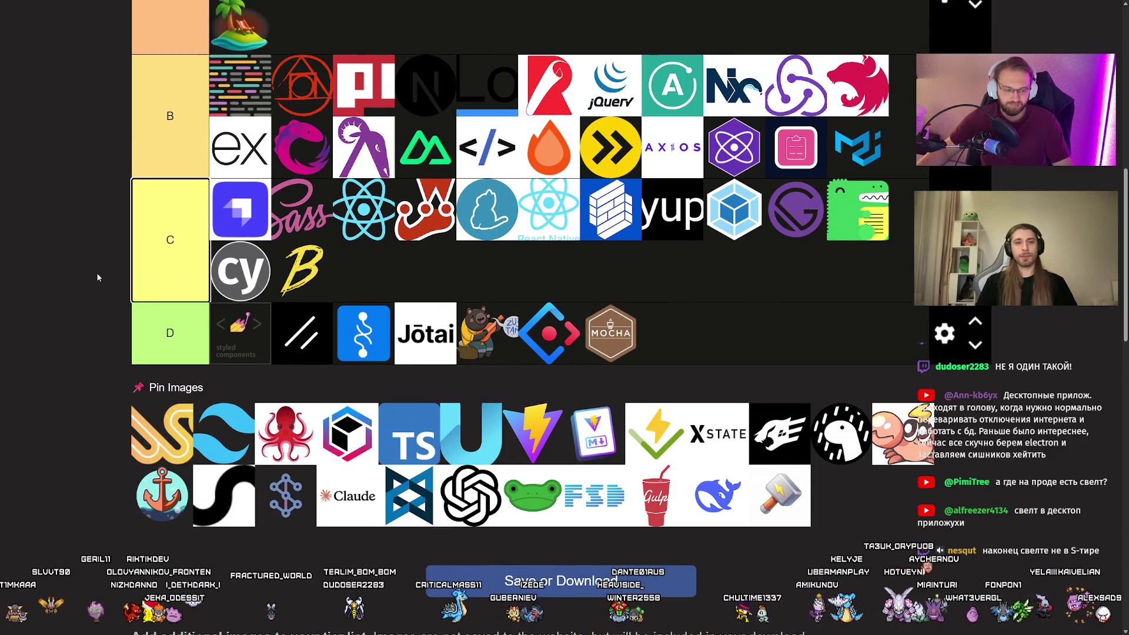
{"action": "scroll", "coordinate": [70, 343], "scroll_direction": "up", "scroll_amount": 5}
{"action": "mouse_move", "coordinate": [163, 416]}
{"action": "left_mouse_down"}
{"action": "mouse_move", "coordinate": [70, 342]}
{"action": "mouse_move", "coordinate": [373, 154]}
{"action": "left_mouse_up"}
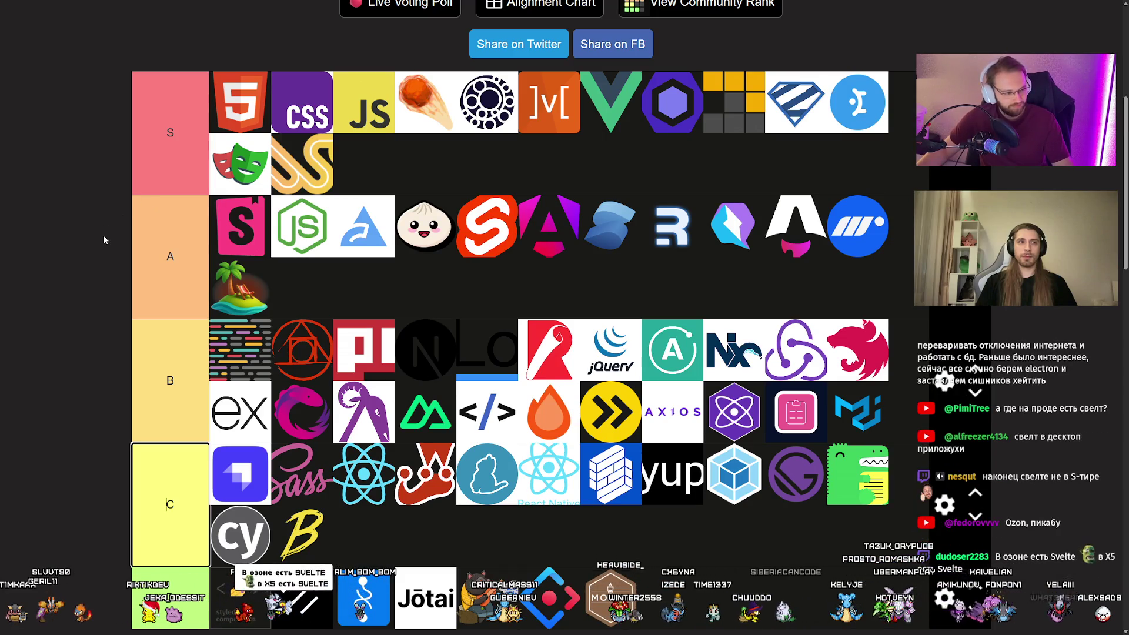
Scroll between the tiers and the Pin Images pool to check the orange looped-S logo's placement.
{"action": "scroll", "coordinate": [106, 232], "scroll_direction": "down", "scroll_amount": 2}
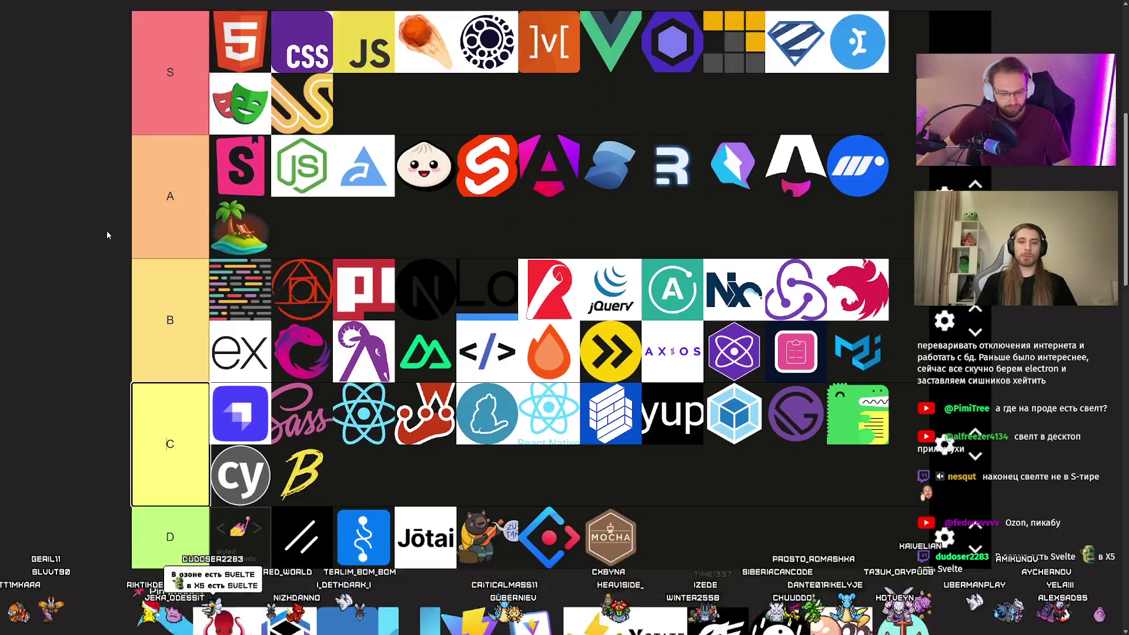
{"action": "scroll", "coordinate": [374, 251], "scroll_direction": "up", "scroll_amount": 2}
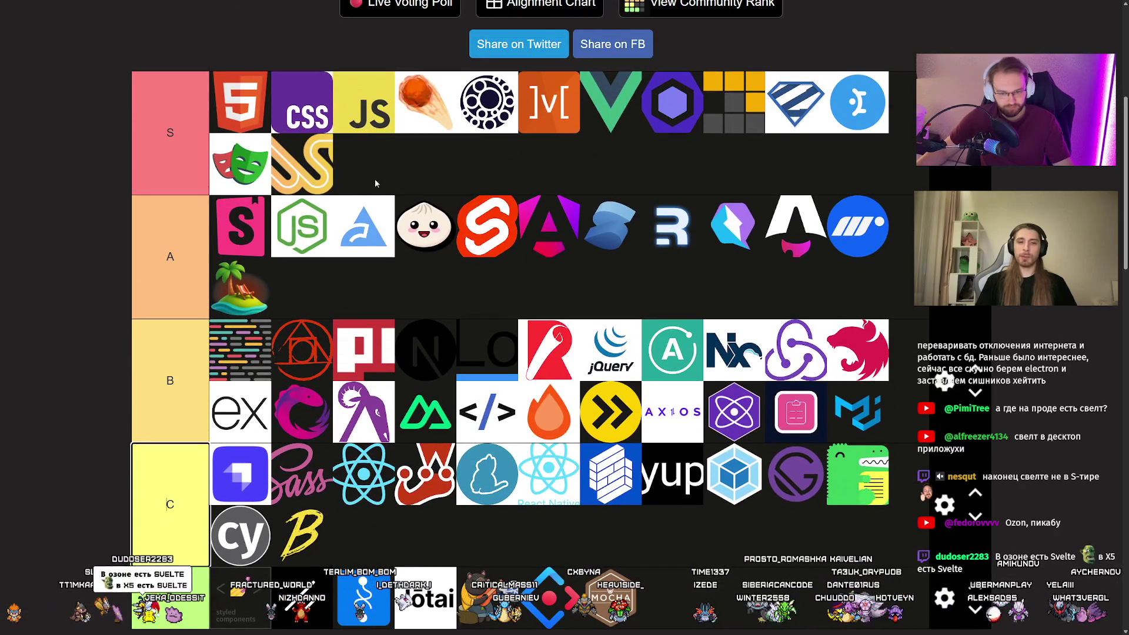
{"action": "scroll", "coordinate": [318, 194], "scroll_direction": "down", "scroll_amount": 5}
{"action": "scroll", "coordinate": [315, 307], "scroll_direction": "up", "scroll_amount": 5}
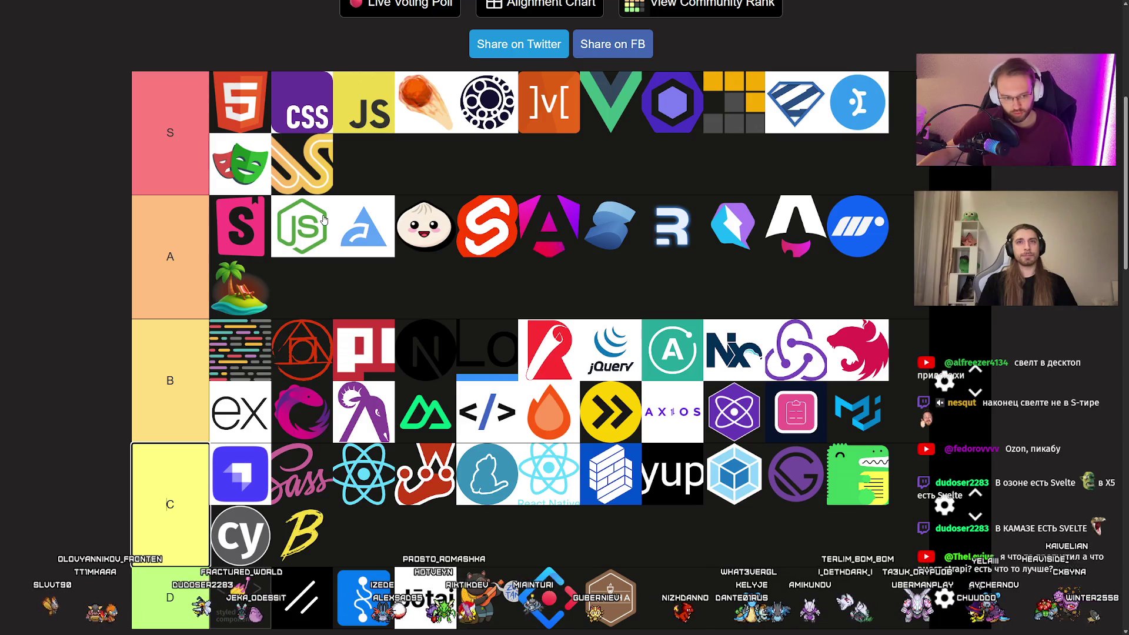
{"action": "scroll", "coordinate": [323, 220], "scroll_direction": "down", "scroll_amount": 2}
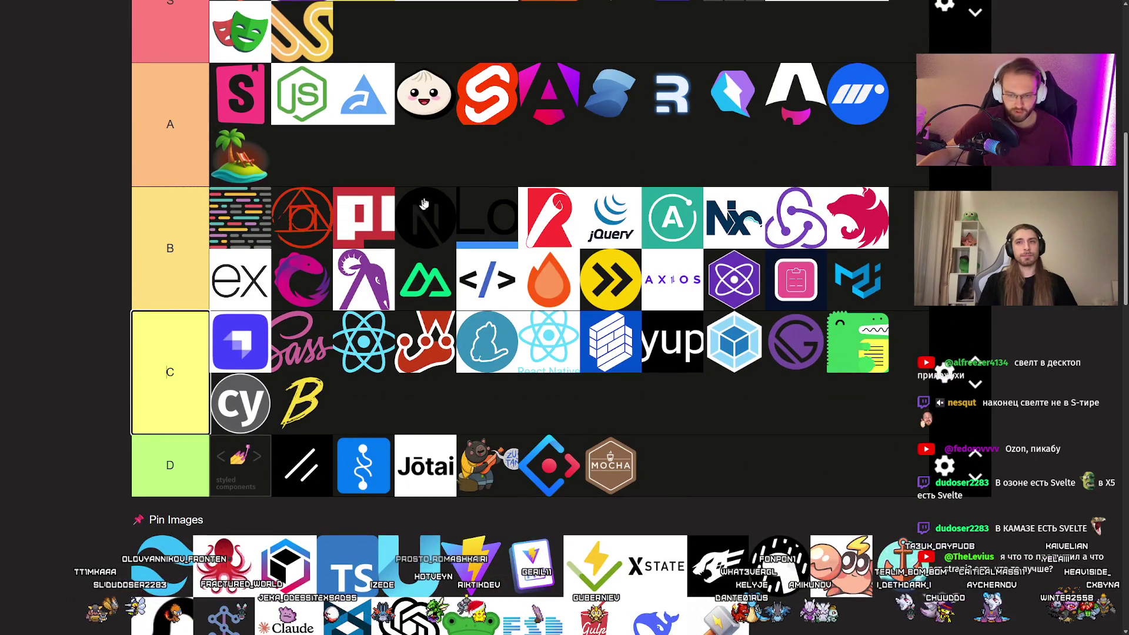
{"action": "scroll", "coordinate": [419, 175], "scroll_direction": "up", "scroll_amount": 1}
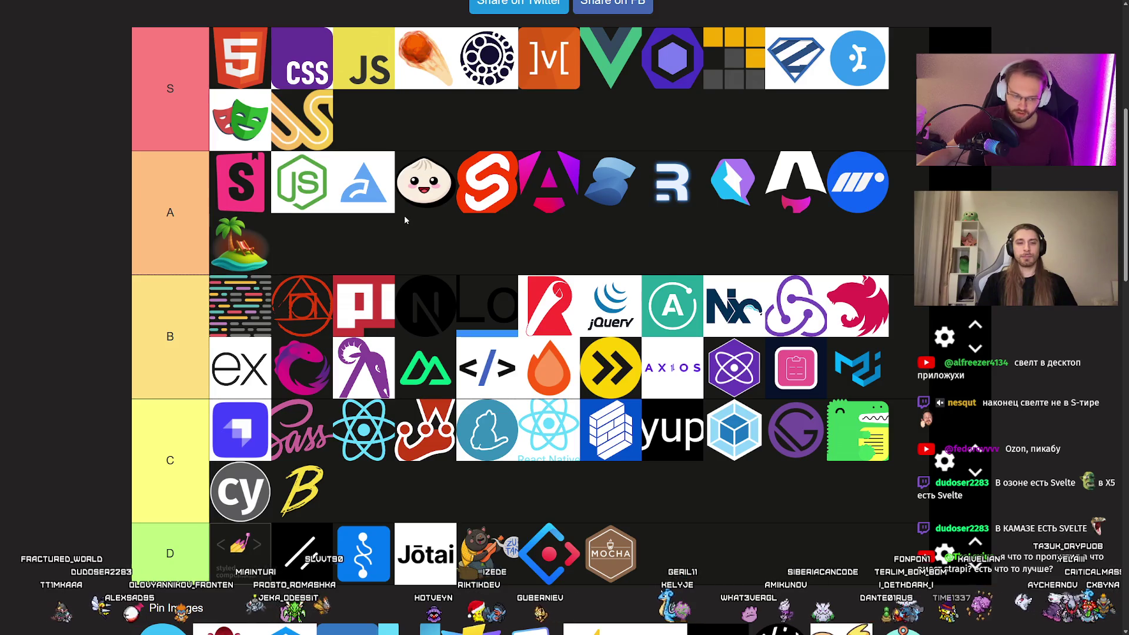
{"action": "scroll", "coordinate": [397, 217], "scroll_direction": "down", "scroll_amount": 2}
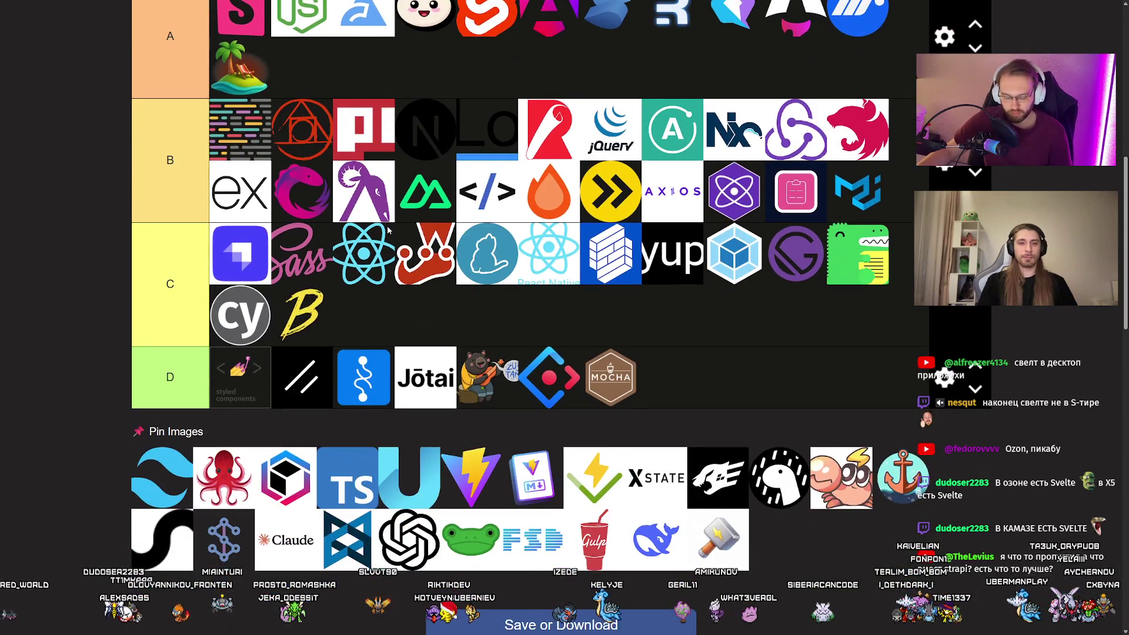
{"action": "scroll", "coordinate": [343, 237], "scroll_direction": "up", "scroll_amount": 3}
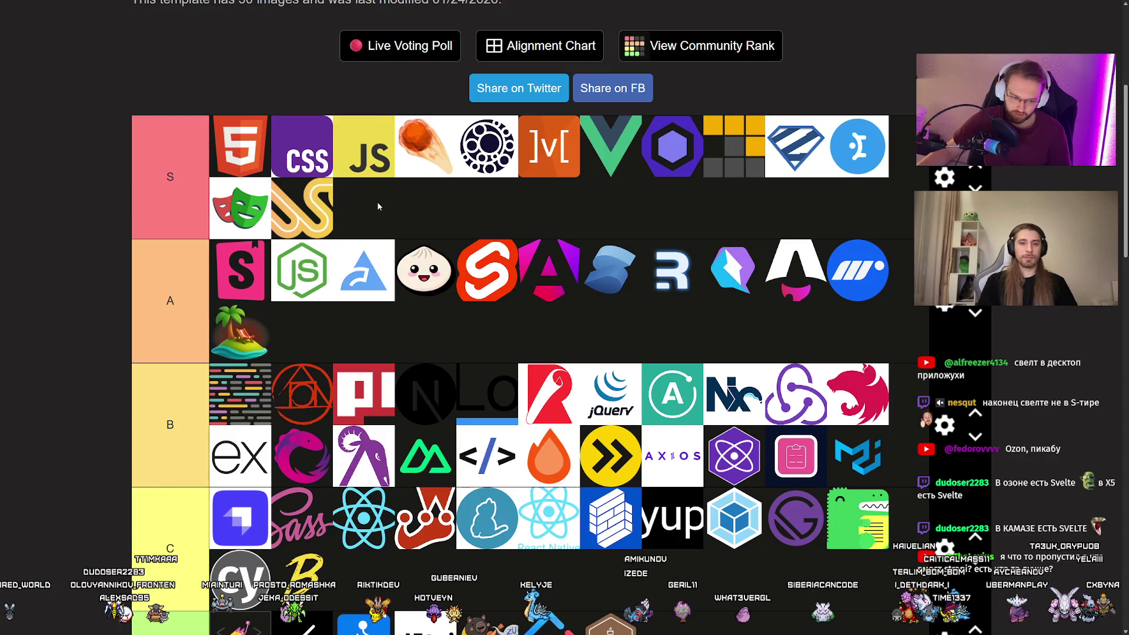
{"action": "scroll", "coordinate": [320, 209], "scroll_direction": "down", "scroll_amount": 1}
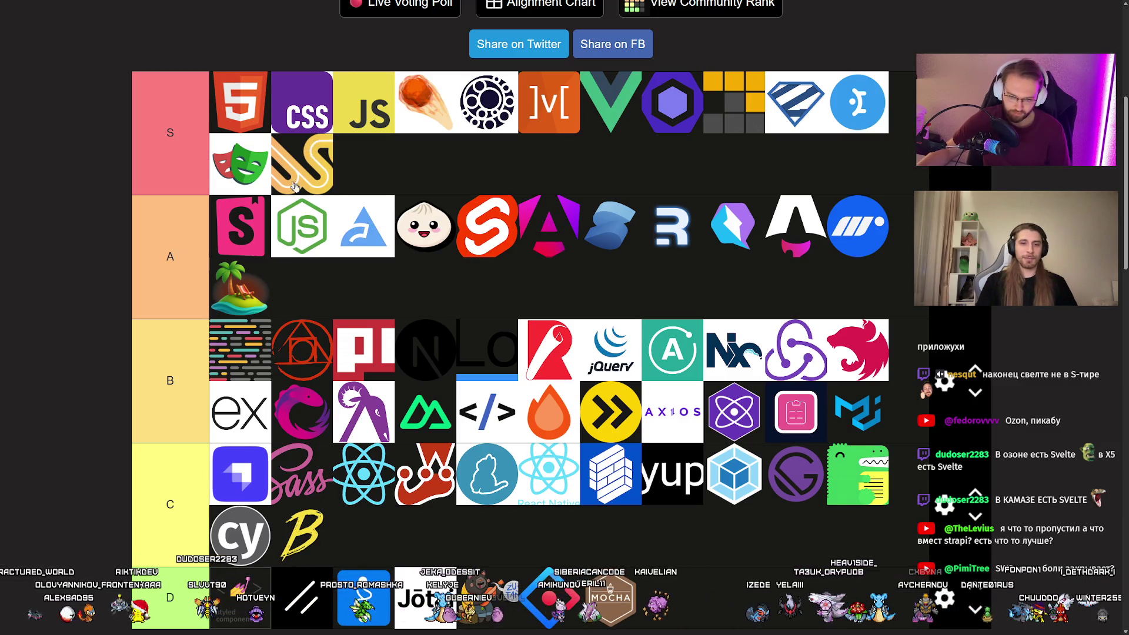
{"action": "scroll", "coordinate": [432, 262], "scroll_direction": "down", "scroll_amount": 5}
{"action": "scroll", "coordinate": [424, 282], "scroll_direction": "up", "scroll_amount": 5}
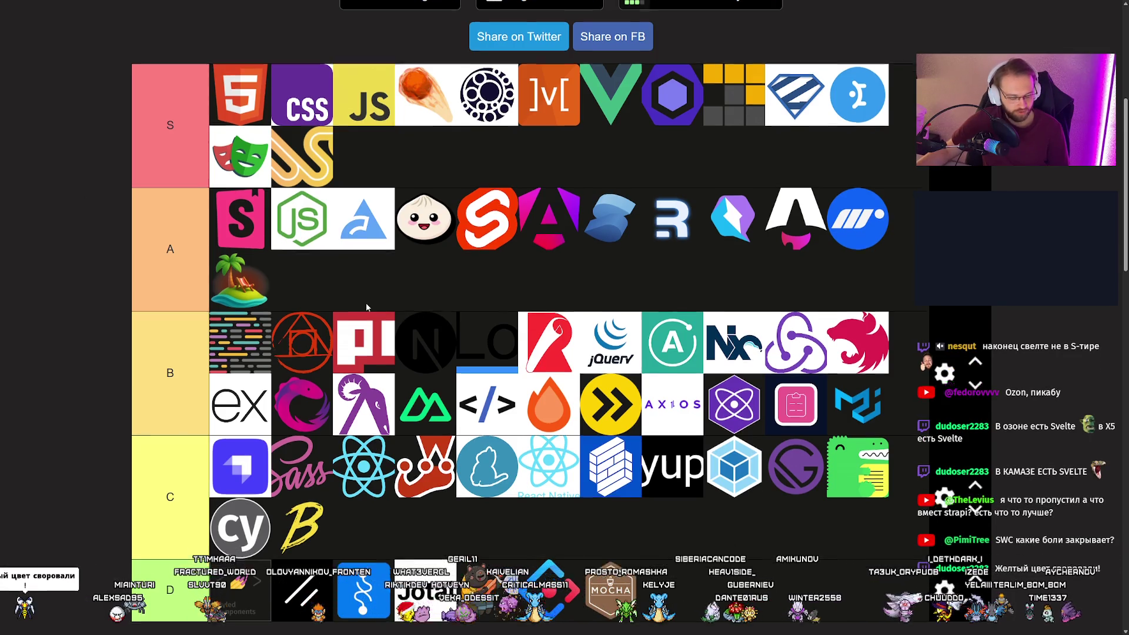
{"action": "scroll", "coordinate": [366, 303], "scroll_direction": "down", "scroll_amount": 6}
{"action": "scroll", "coordinate": [366, 302], "scroll_direction": "up", "scroll_amount": 5}
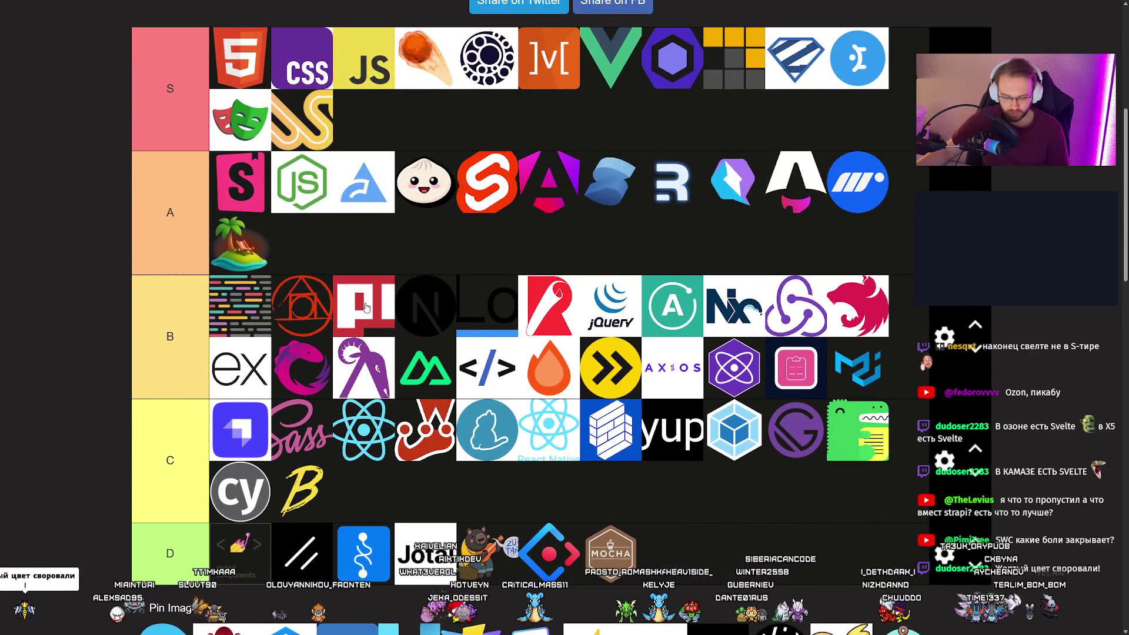
{"action": "scroll", "coordinate": [366, 307], "scroll_direction": "down", "scroll_amount": 4}
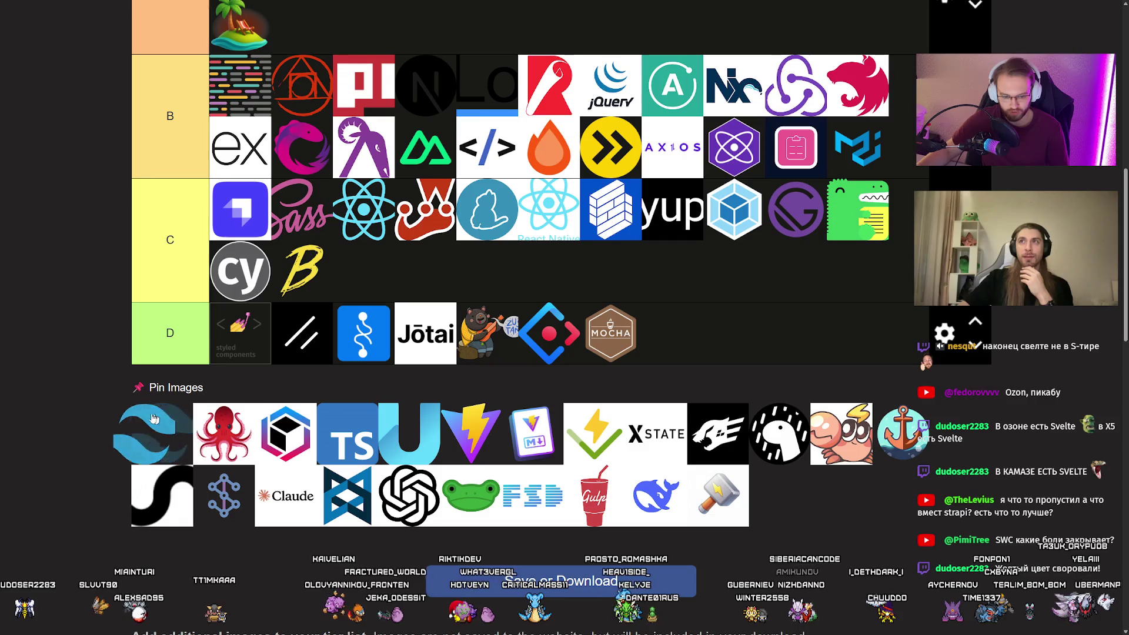
{"action": "left_click_drag", "start_coordinate": [155, 418], "coordinate": [93, 391]}
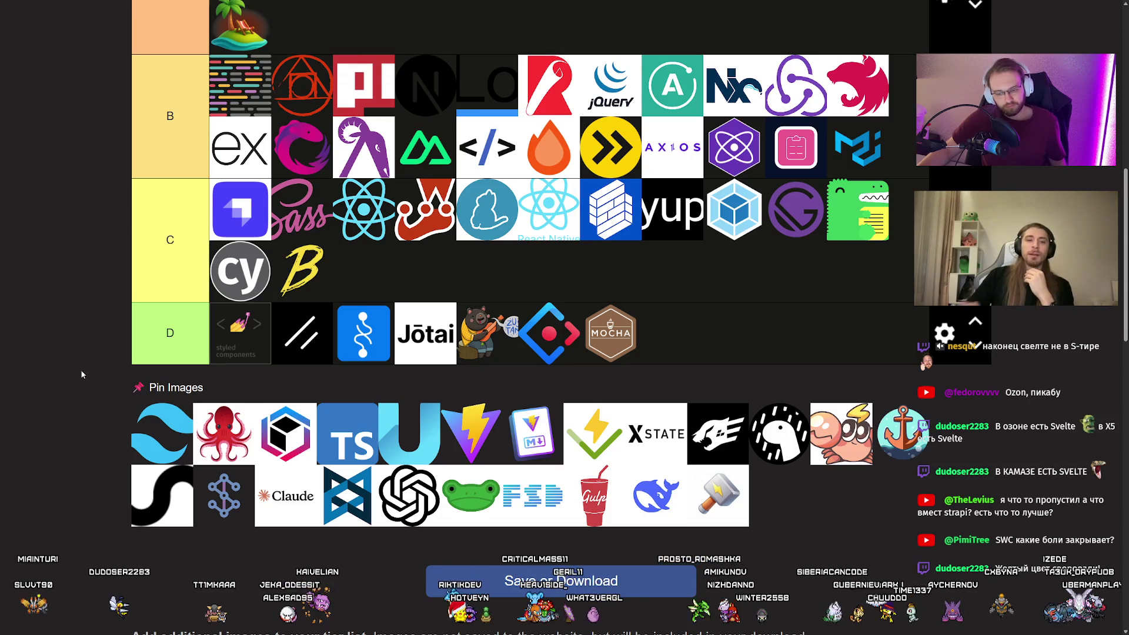
{"action": "scroll", "coordinate": [82, 373], "scroll_direction": "up", "scroll_amount": 4}
{"action": "scroll", "coordinate": [81, 370], "scroll_direction": "up", "scroll_amount": 1}
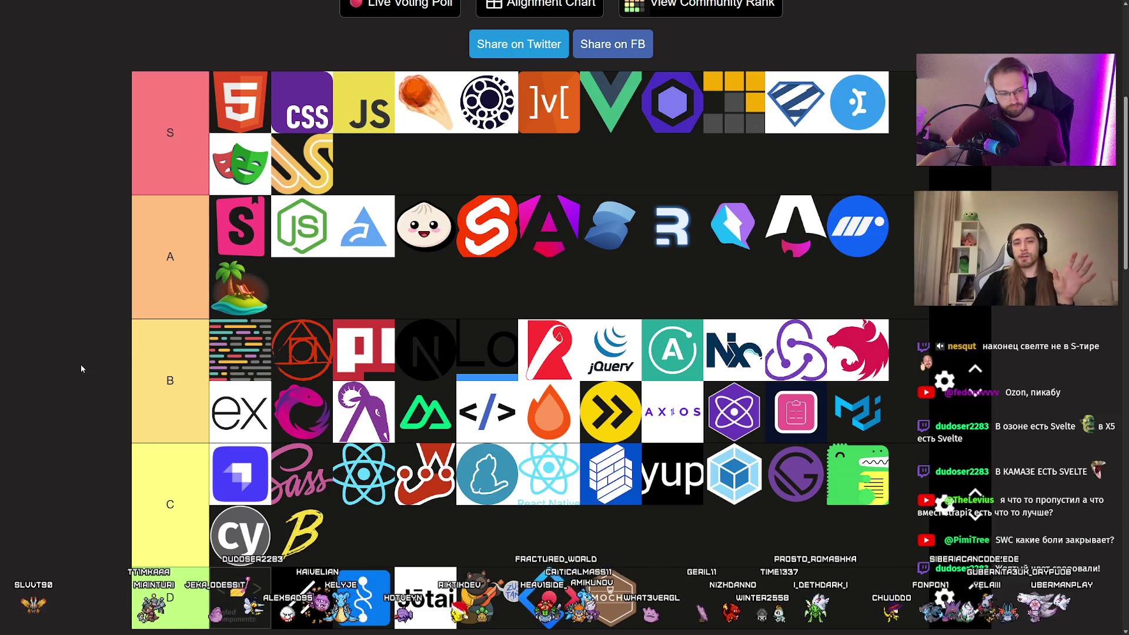